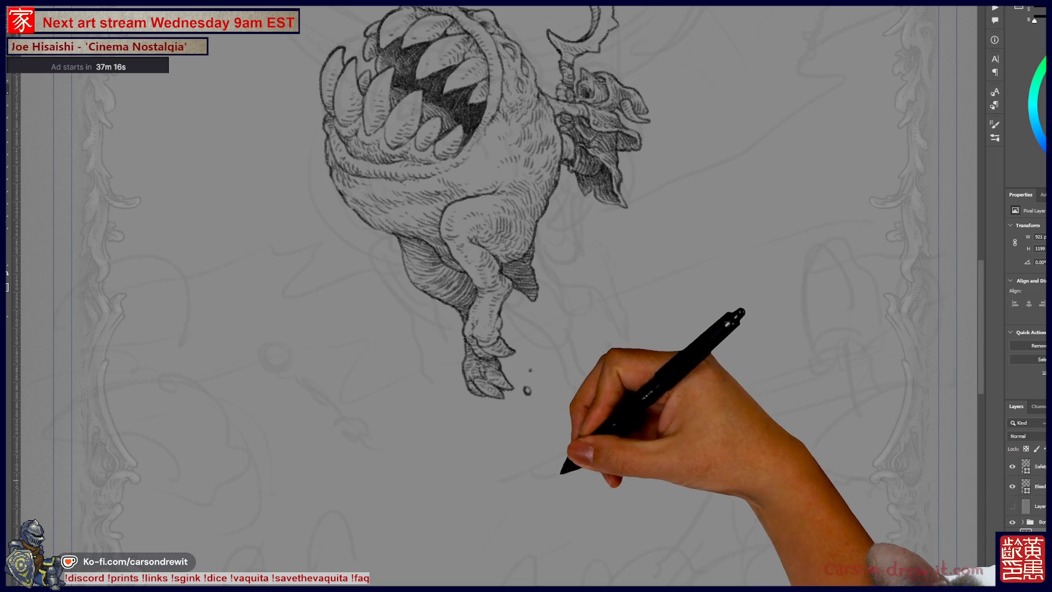
Pan and zoom the canvas to frame the inked monster inside the card border.
{"action": "left_click_drag", "start_coordinate": [586, 397], "coordinate": [701, 387]}
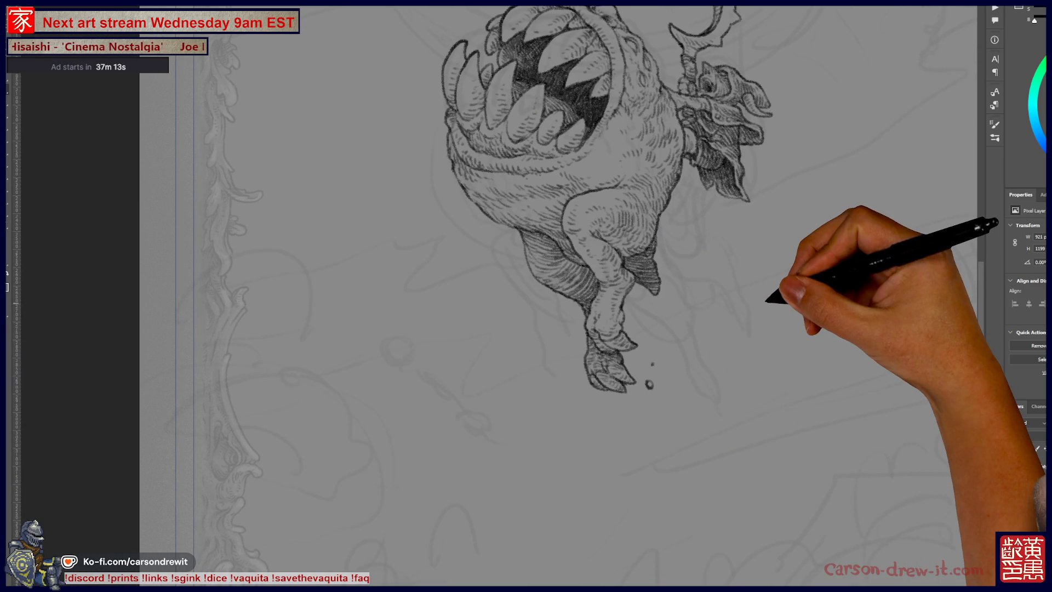
{"action": "key", "text": "ctrl+minus"}
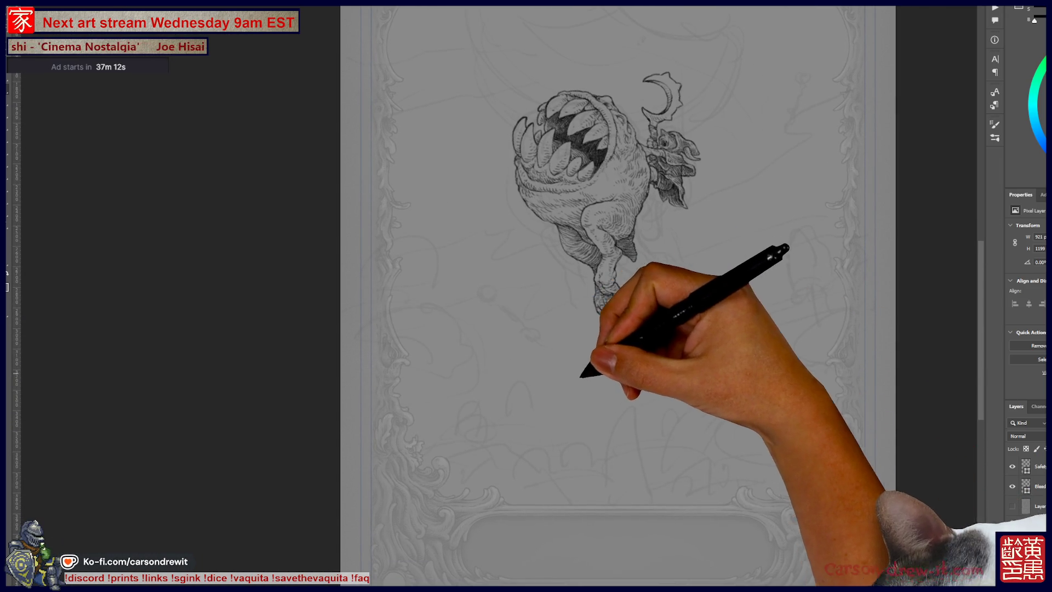
{"action": "mouse_move", "coordinate": [463, 400]}
{"action": "left_mouse_down"}
{"action": "mouse_move", "coordinate": [557, 437]}
{"action": "mouse_move", "coordinate": [532, 493]}
{"action": "mouse_move", "coordinate": [587, 491]}
{"action": "mouse_move", "coordinate": [606, 430]}
{"action": "mouse_move", "coordinate": [556, 408]}
{"action": "left_mouse_up"}
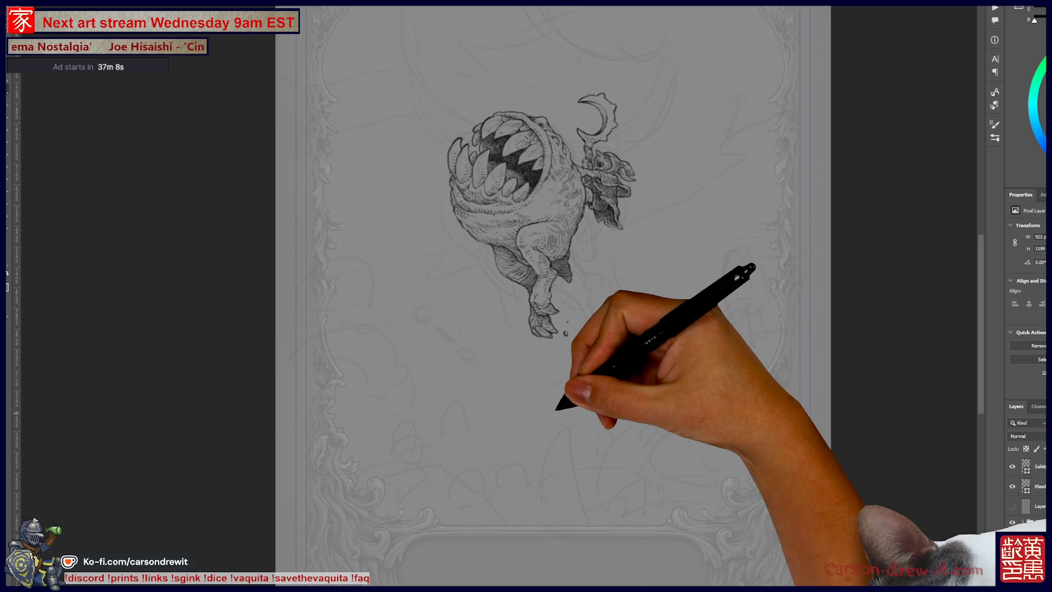
{"action": "key", "text": "ctrl+plus"}
{"action": "mouse_move", "coordinate": [681, 372]}
{"action": "left_mouse_down"}
{"action": "mouse_move", "coordinate": [640, 317]}
{"action": "mouse_move", "coordinate": [702, 482]}
{"action": "mouse_move", "coordinate": [764, 400]}
{"action": "mouse_move", "coordinate": [776, 412]}
{"action": "mouse_move", "coordinate": [672, 442]}
{"action": "mouse_move", "coordinate": [545, 369]}
{"action": "mouse_move", "coordinate": [653, 395]}
{"action": "mouse_move", "coordinate": [665, 445]}
{"action": "left_mouse_up"}
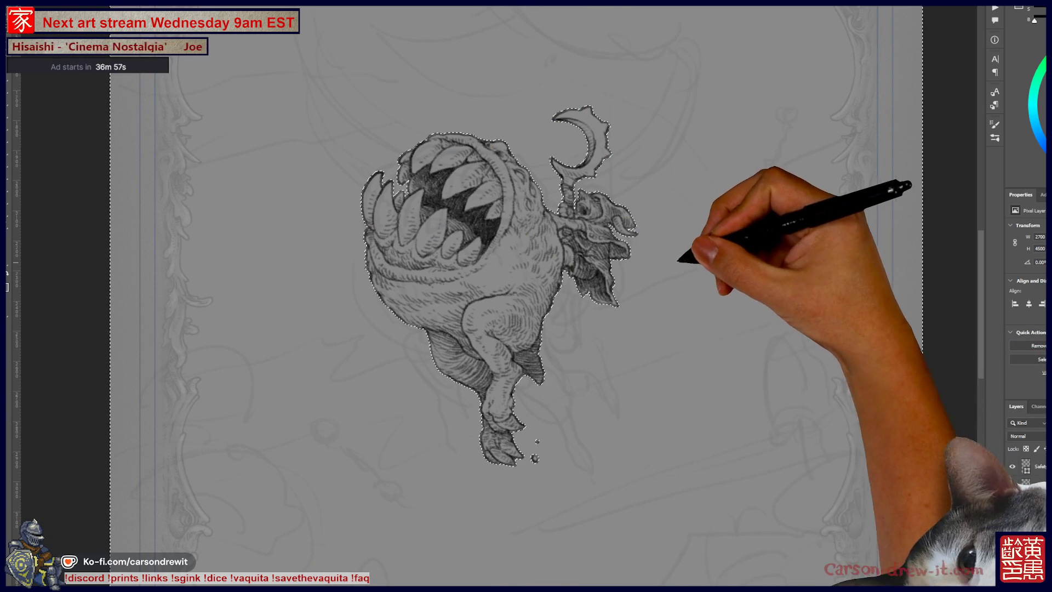
Contract the monster's silhouette selection by 2 pixels.
{"action": "left_click_drag", "start_coordinate": [568, 242], "coordinate": [603, 241]}
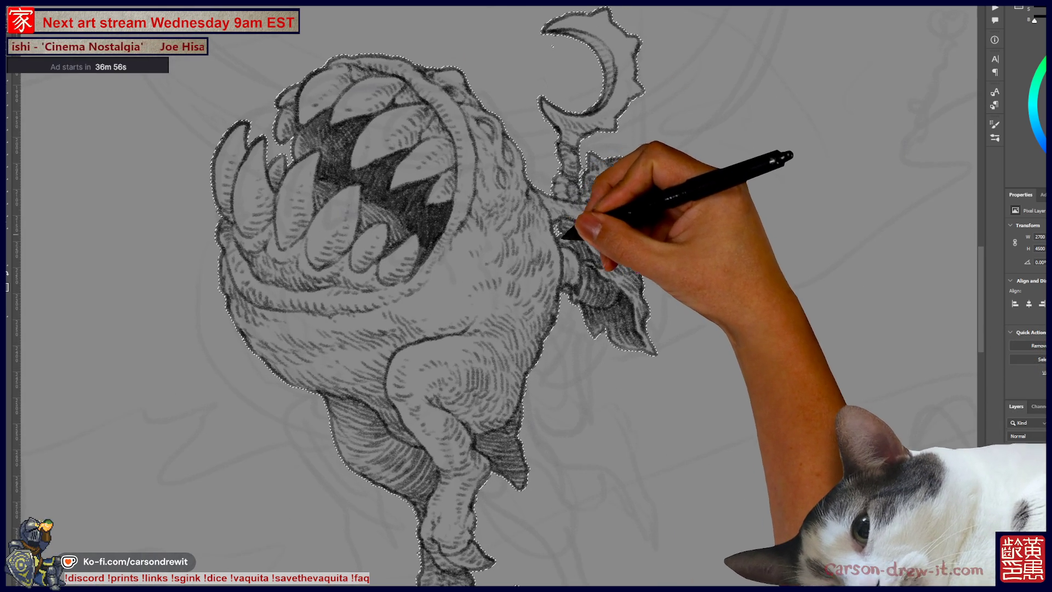
{"action": "key", "text": "ctrl+minus"}
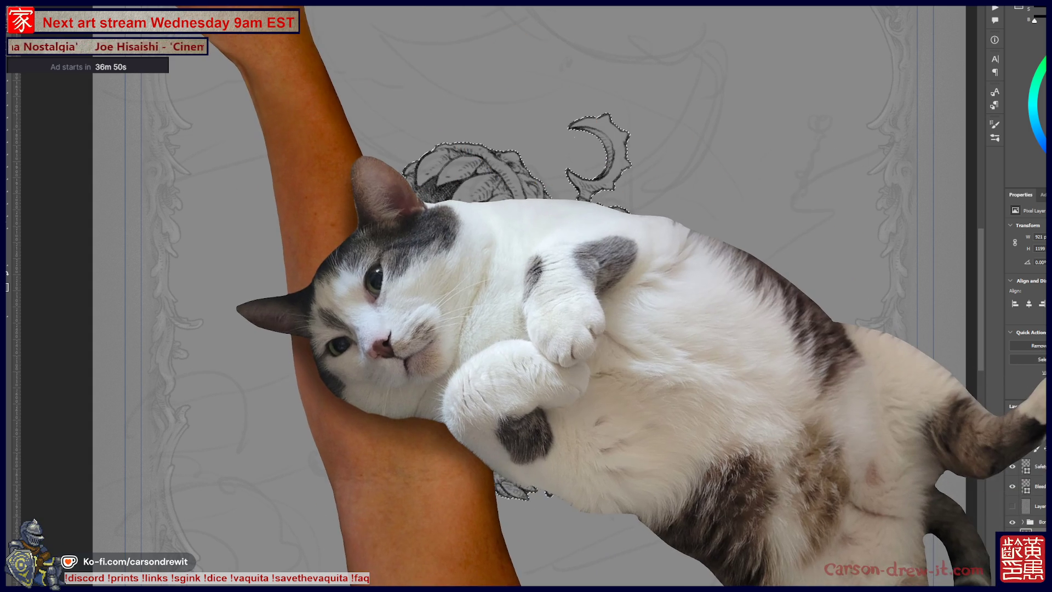
{"action": "right_click", "coordinate": [165, 81]}
{"action": "mouse_move", "coordinate": [164, 91]}
{"action": "left_click", "coordinate": [217, 120]}
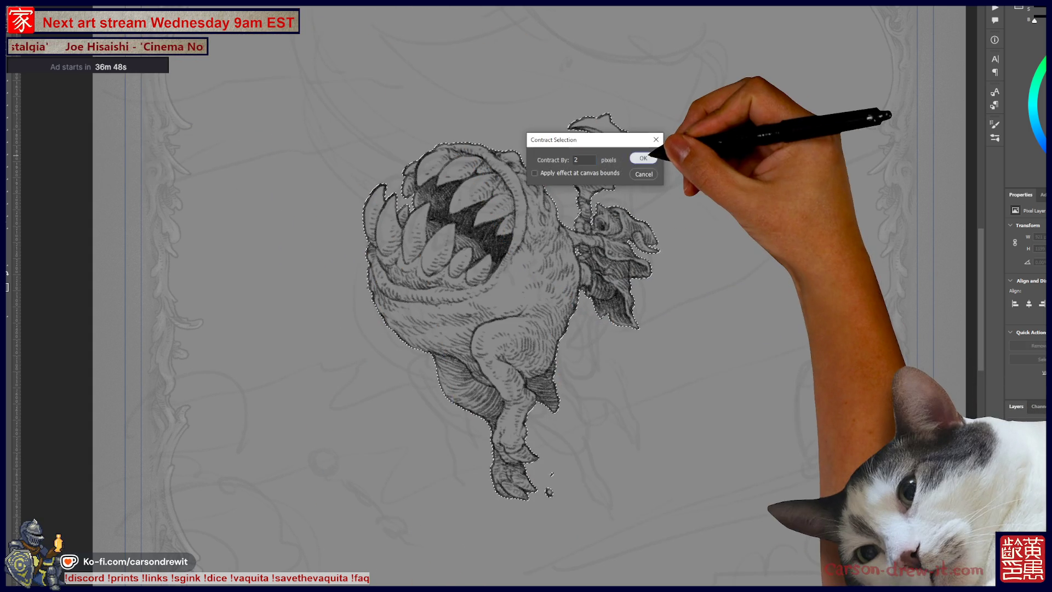
{"action": "left_click", "coordinate": [643, 158]}
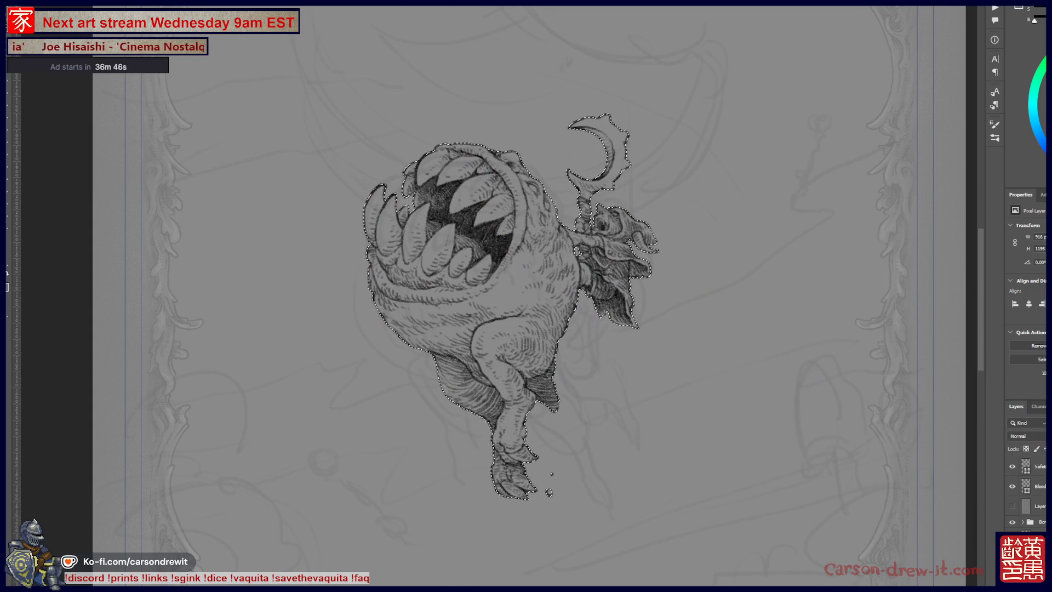
Deselect, fill the monster's silhouette with flat grey, and show the red mask overlay.
{"action": "key", "text": "ctrl+d"}
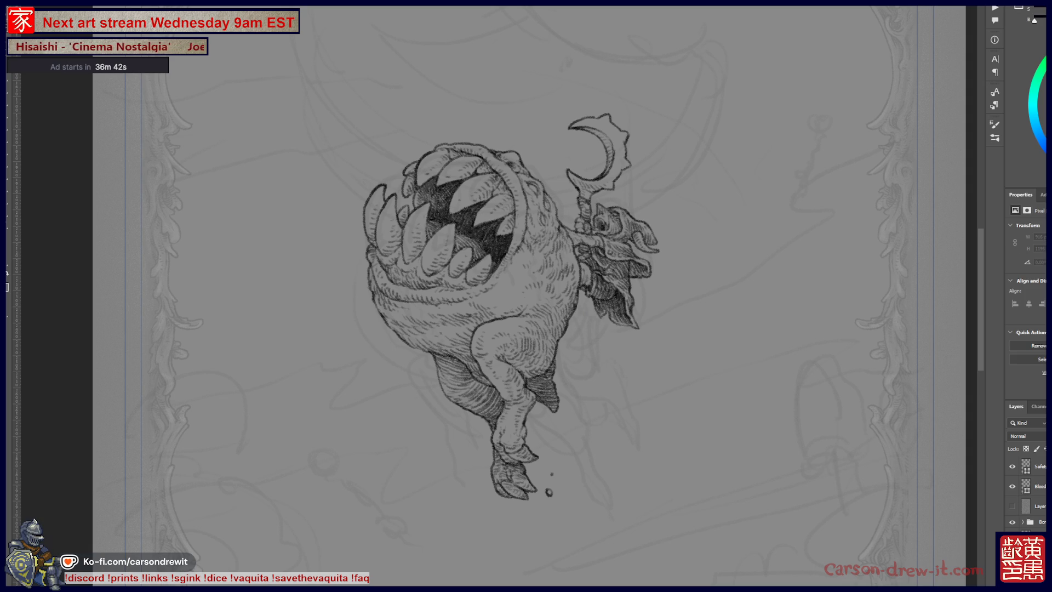
{"action": "key", "text": "alt+BackSpace"}
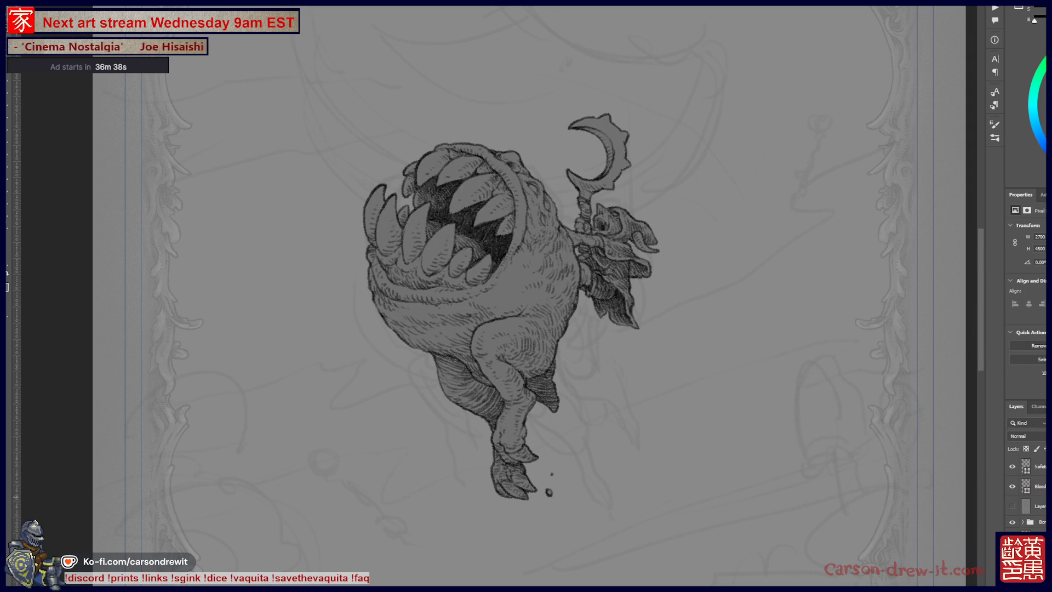
{"action": "key", "text": "q"}
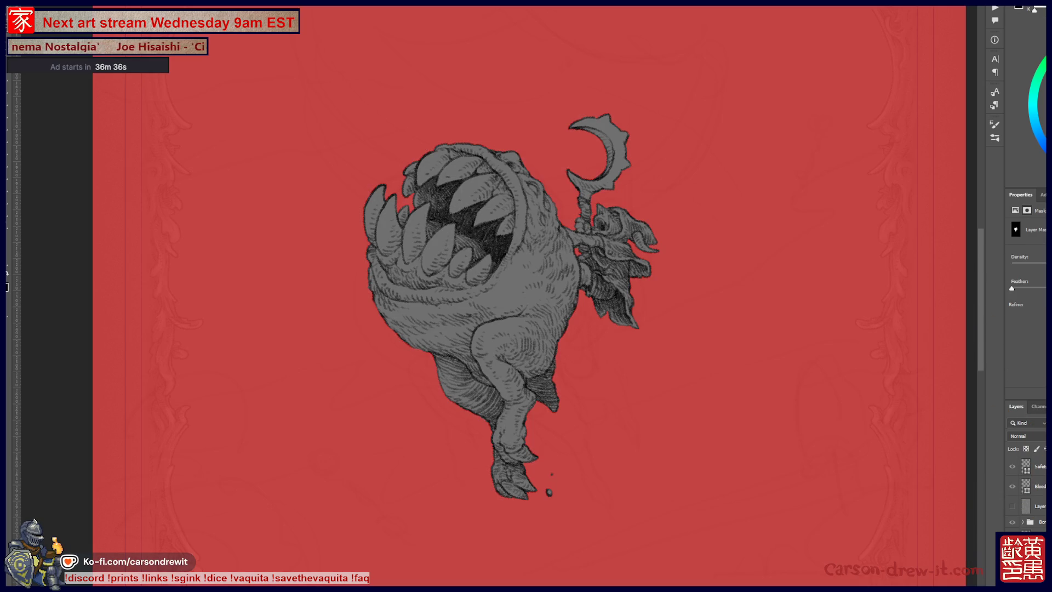
{"action": "key", "text": "ctrl+plus"}
{"action": "key", "text": "ctrl+plus"}
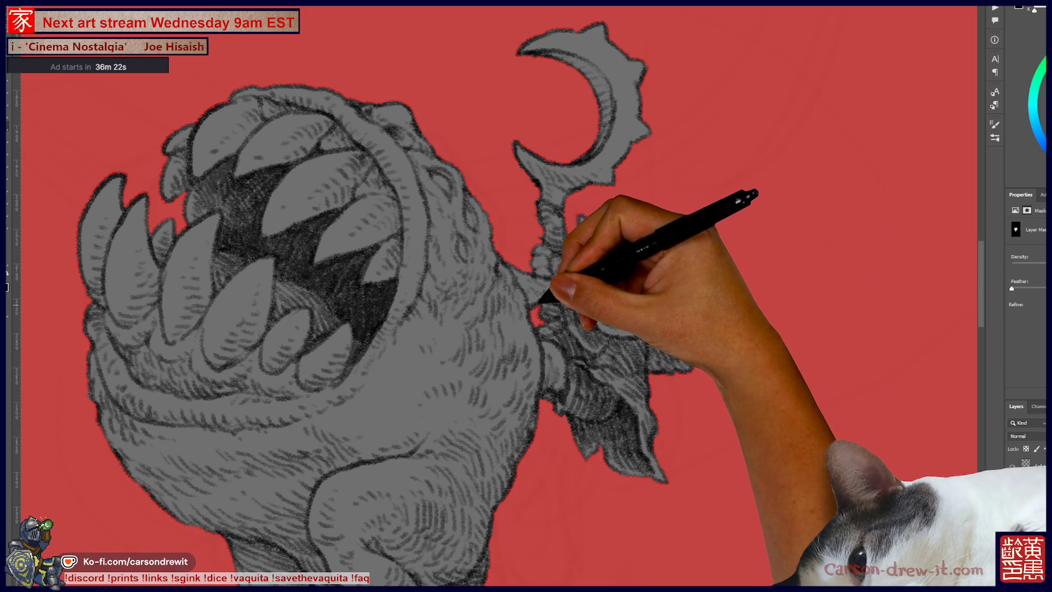
{"action": "scroll", "coordinate": [526, 301], "scroll_direction": "left", "scroll_amount": 3}
{"action": "scroll", "coordinate": [526, 301], "scroll_direction": "left", "scroll_amount": 3}
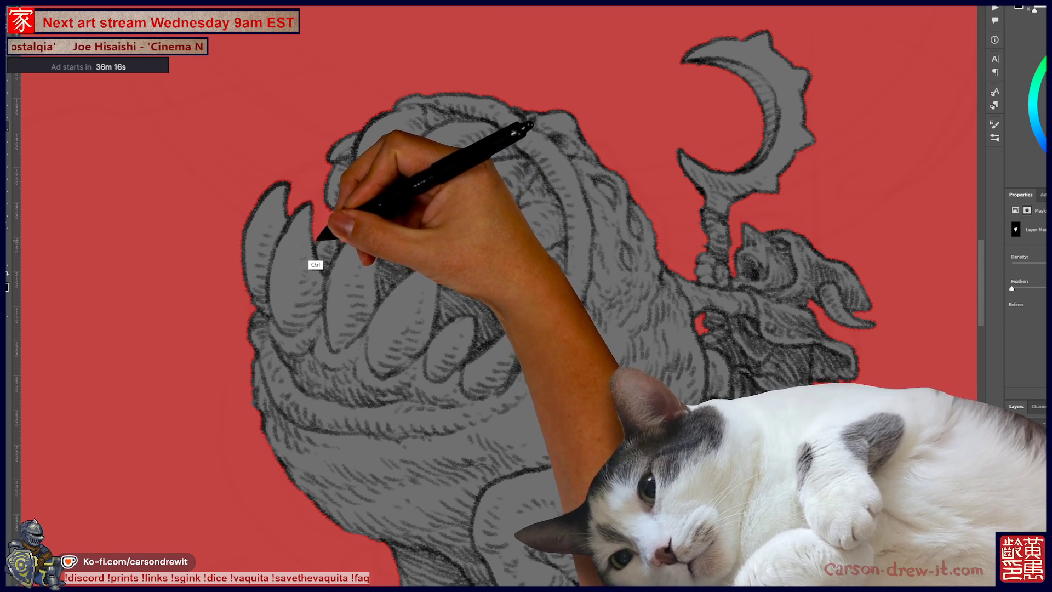
{"action": "scroll", "coordinate": [526, 296], "scroll_direction": "down", "scroll_amount": 5}
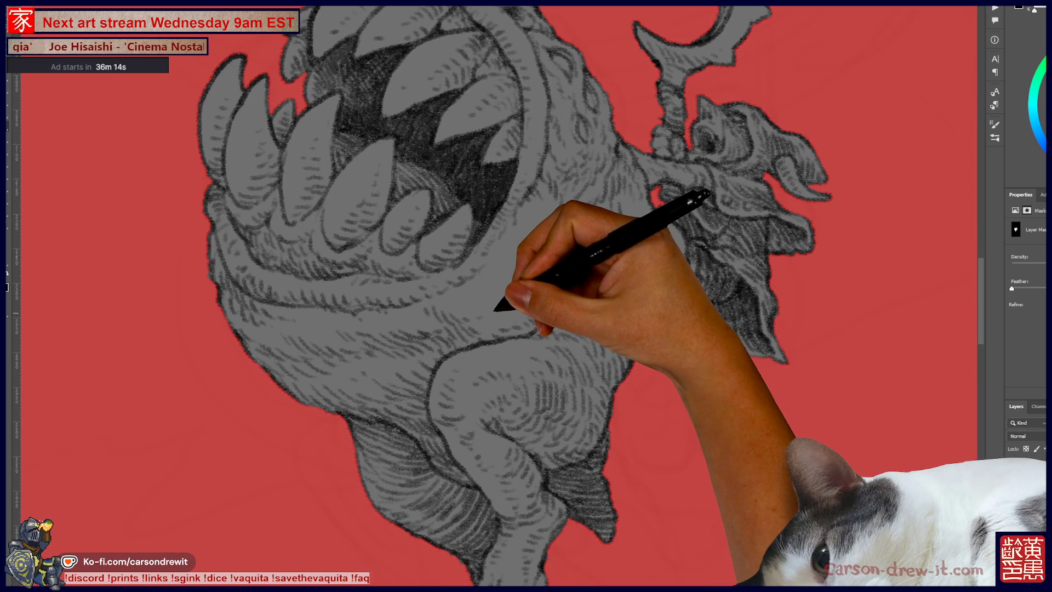
{"action": "scroll", "coordinate": [526, 296], "scroll_direction": "down", "scroll_amount": 3}
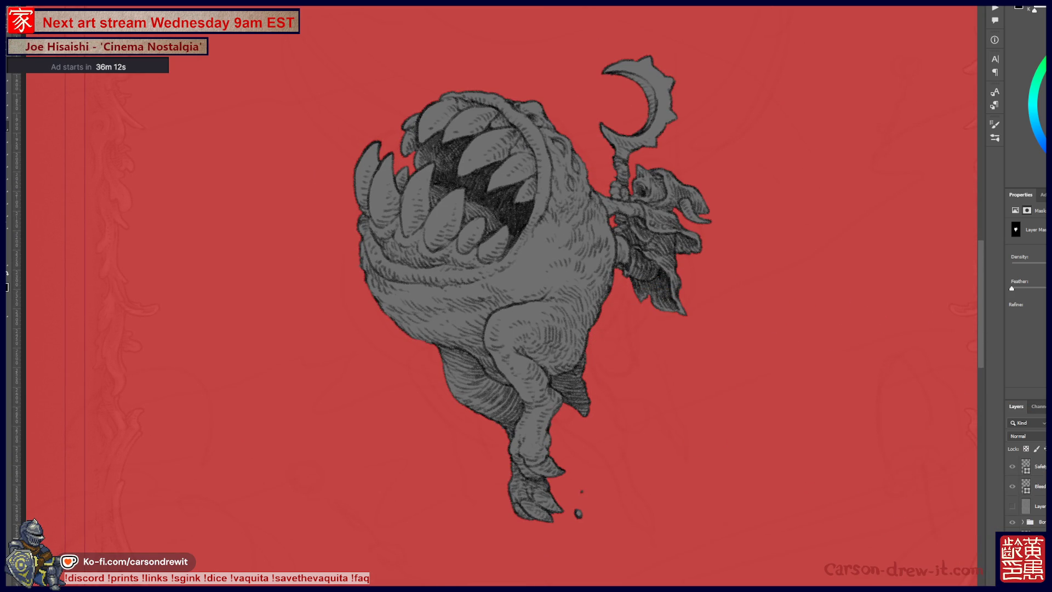
{"action": "key", "text": "q"}
Scroll down to the card's lower area, switch to another layer, and hide the faint sketch lines.
{"action": "scroll", "coordinate": [619, 343], "scroll_direction": "down", "scroll_amount": 2}
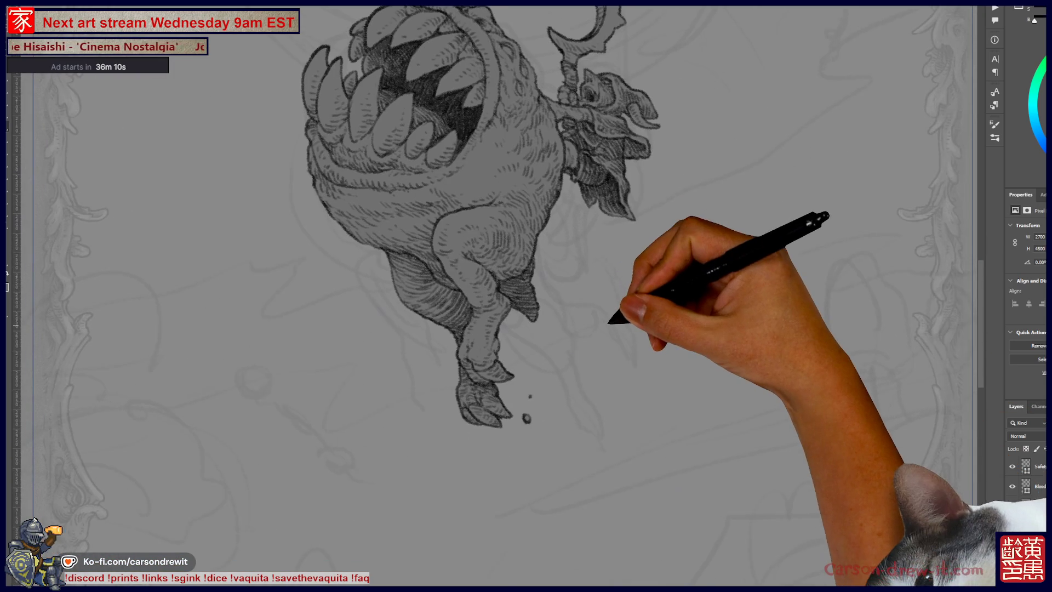
{"action": "scroll", "coordinate": [619, 342], "scroll_direction": "down", "scroll_amount": 2}
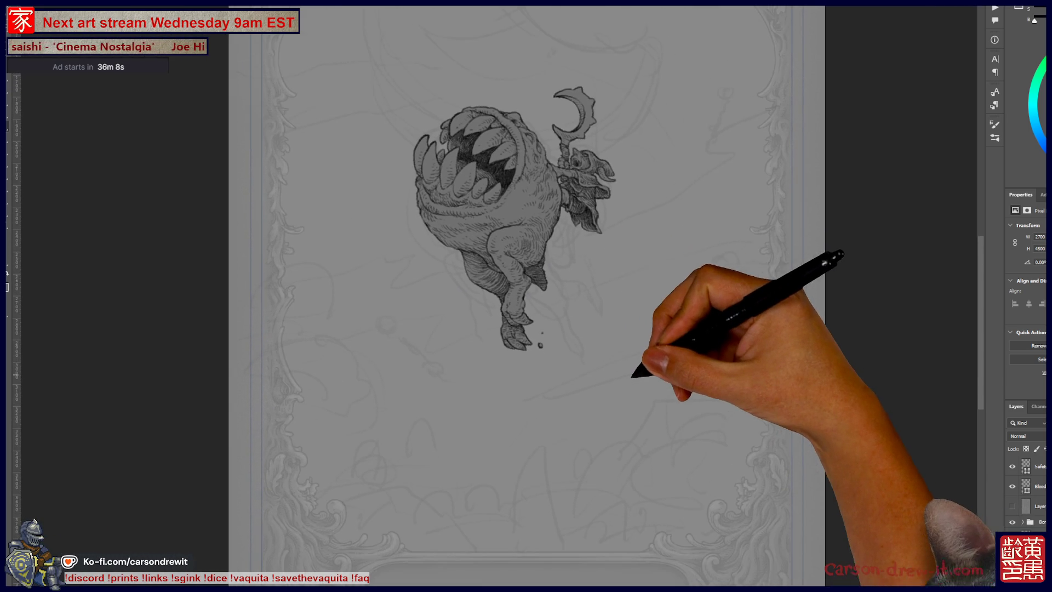
{"action": "scroll", "coordinate": [636, 372], "scroll_direction": "up", "scroll_amount": 2}
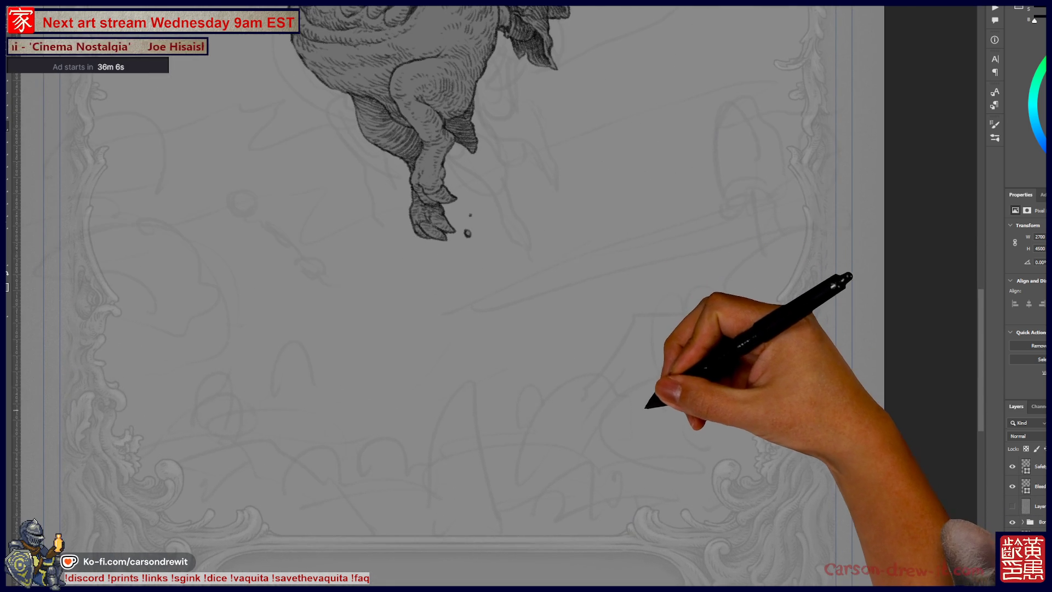
{"action": "scroll", "coordinate": [650, 394], "scroll_direction": "down", "scroll_amount": 1}
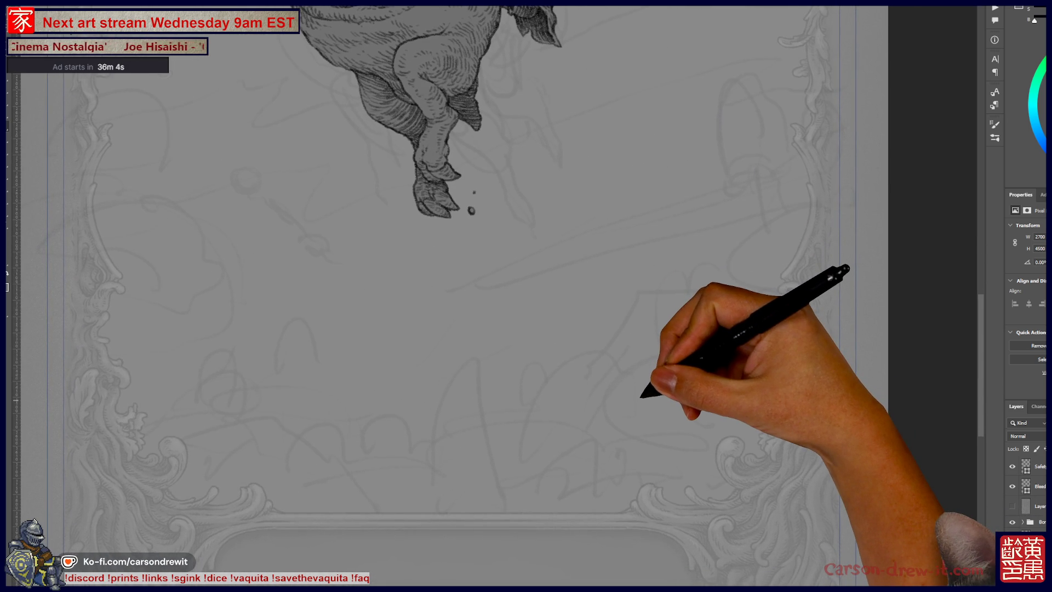
{"action": "scroll", "coordinate": [644, 405], "scroll_direction": "down", "scroll_amount": 1}
{"action": "left_click_drag", "start_coordinate": [644, 407], "coordinate": [626, 408]}
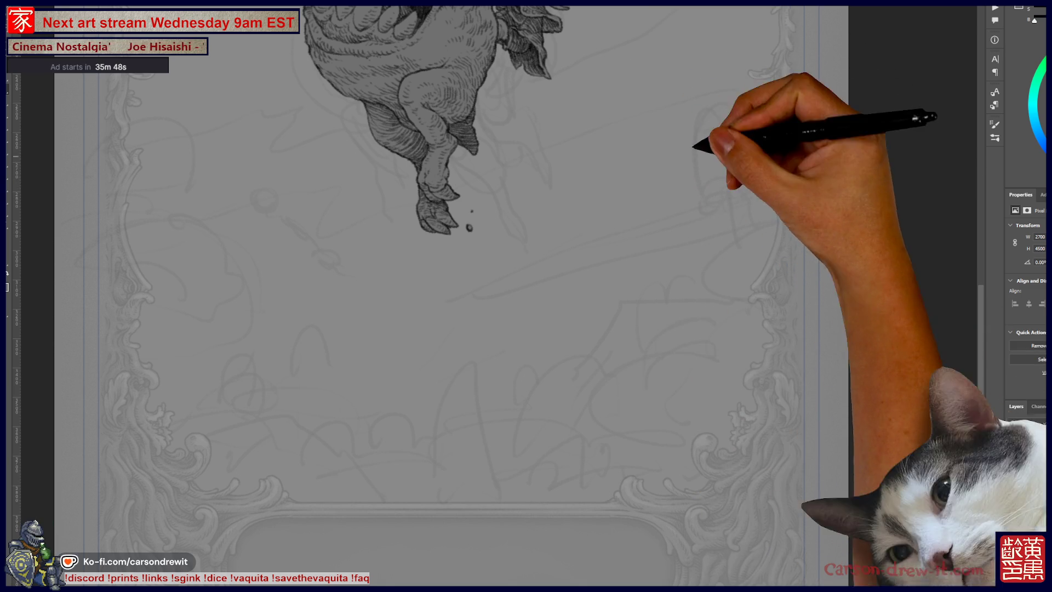
{"action": "key", "text": "alt+bracketleft"}
{"action": "key", "text": "ctrl+comma"}
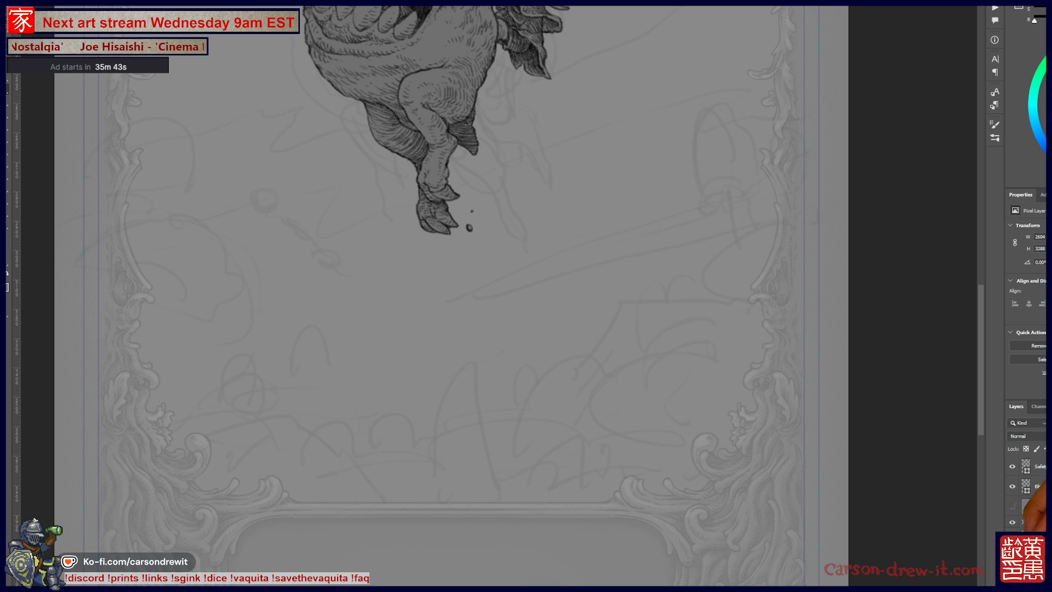
{"action": "key", "text": "ctrl+comma"}
{"action": "key", "text": "ctrl+comma"}
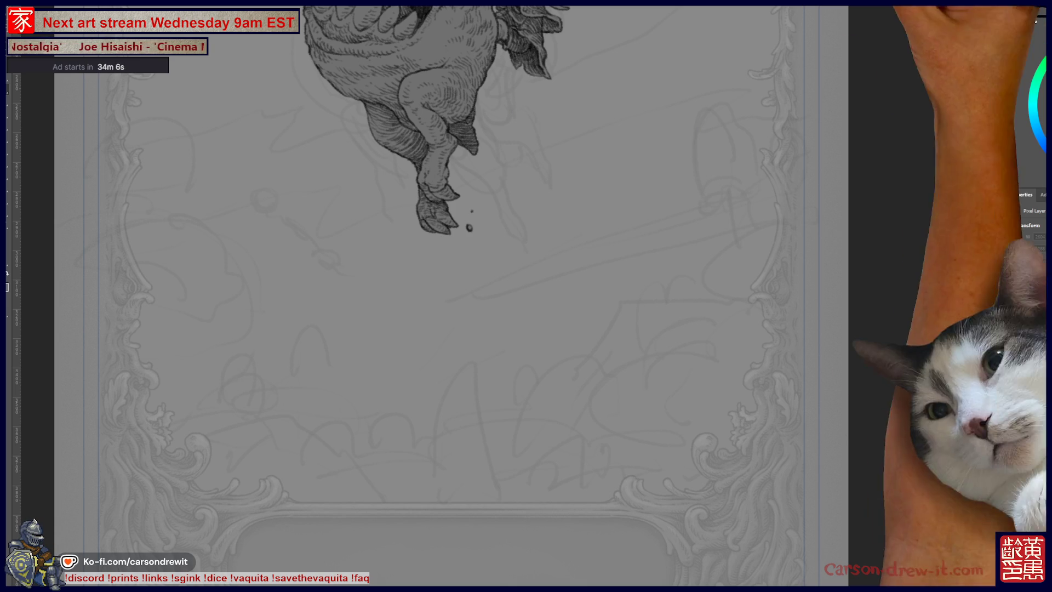
{"action": "mouse_move", "coordinate": [630, 249]}
{"action": "left_mouse_down"}
{"action": "mouse_move", "coordinate": [663, 446]}
{"action": "mouse_move", "coordinate": [665, 376]}
{"action": "mouse_move", "coordinate": [665, 399]}
{"action": "mouse_move", "coordinate": [800, 449]}
{"action": "left_mouse_up"}
Reframe the monster smaller, undo a stray pencil stroke, and add a stroke to the right-side sketch.
{"action": "key", "text": "ctrl+minus"}
{"action": "left_click_drag", "start_coordinate": [724, 444], "coordinate": [737, 460]}
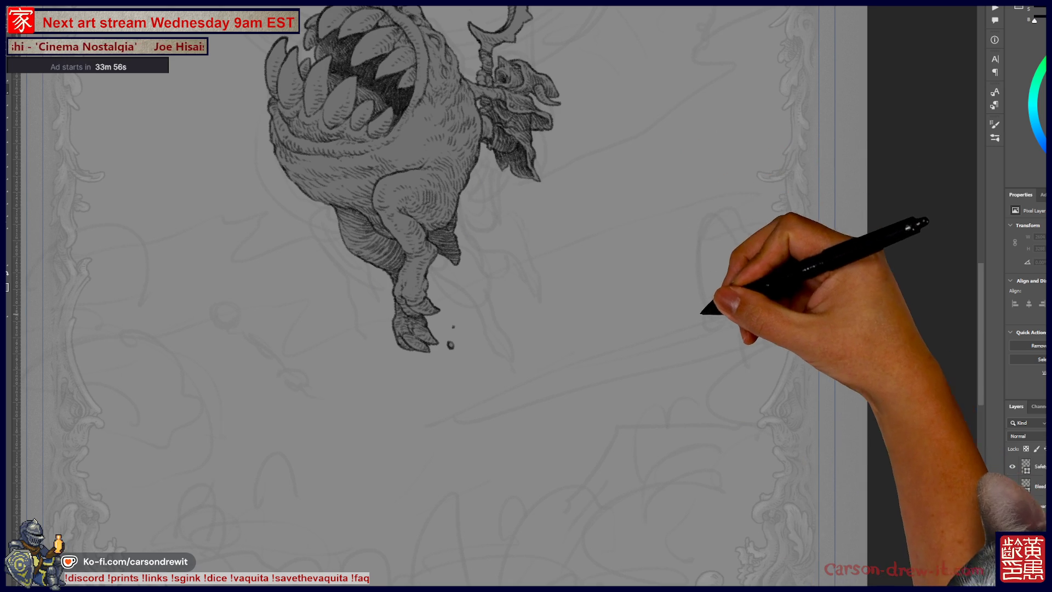
{"action": "left_click_drag", "start_coordinate": [709, 316], "coordinate": [709, 245]}
{"action": "key", "text": "ctrl+z"}
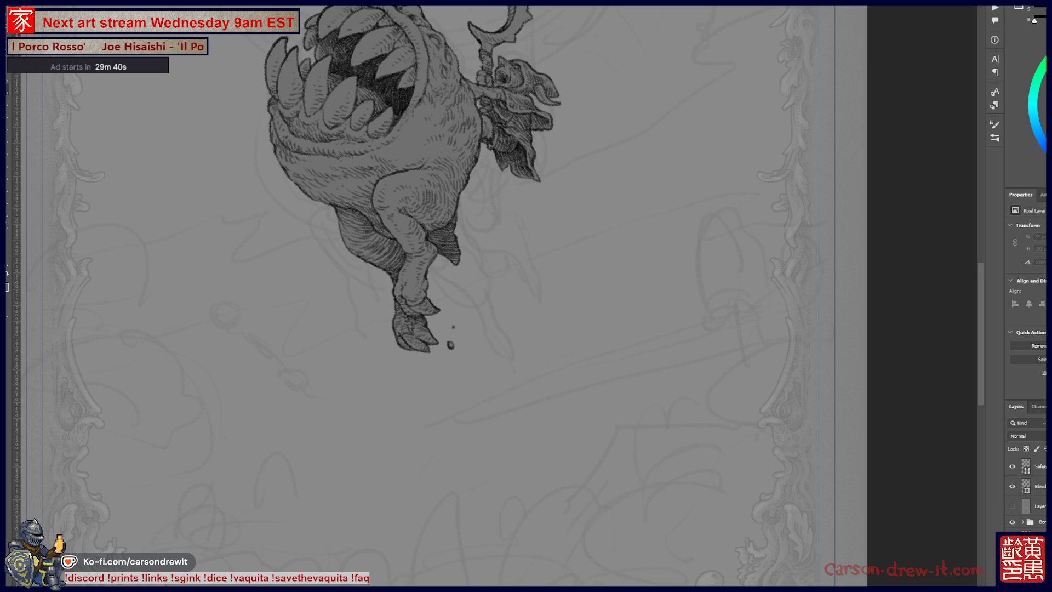
{"action": "mouse_move", "coordinate": [696, 314]}
{"action": "left_mouse_down"}
{"action": "mouse_move", "coordinate": [707, 321]}
{"action": "mouse_move", "coordinate": [767, 282]}
{"action": "mouse_move", "coordinate": [707, 323]}
{"action": "mouse_move", "coordinate": [700, 277]}
{"action": "mouse_move", "coordinate": [697, 313]}
{"action": "mouse_move", "coordinate": [704, 252]}
{"action": "mouse_move", "coordinate": [777, 234]}
{"action": "mouse_move", "coordinate": [794, 266]}
{"action": "left_mouse_up"}
Sketch pencil mushroom caps on the left side and caps and curls on the right side.
{"action": "left_click_drag", "start_coordinate": [603, 329], "coordinate": [718, 295]}
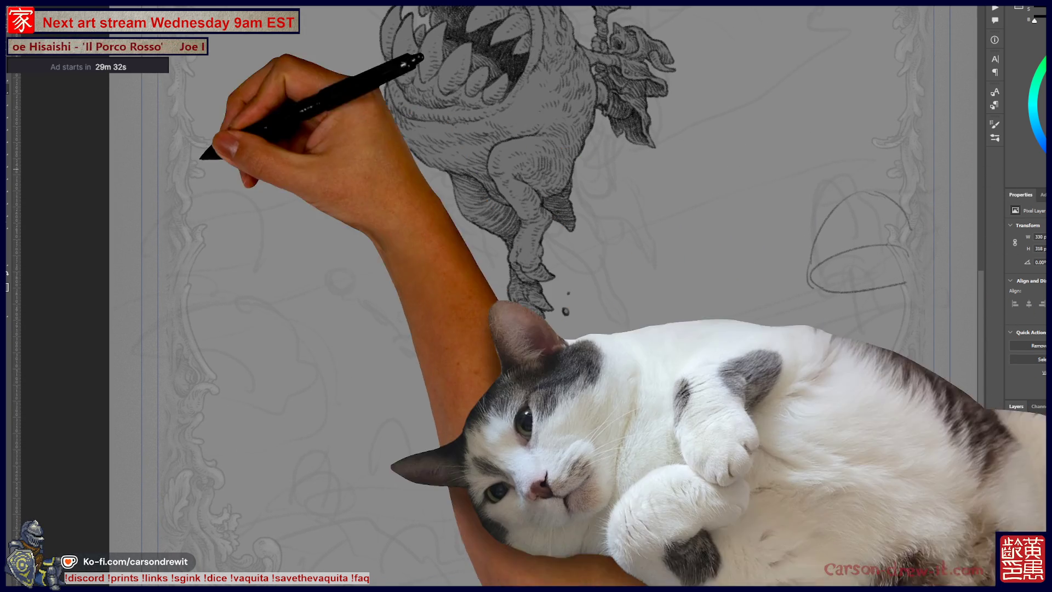
{"action": "mouse_move", "coordinate": [177, 235]}
{"action": "left_mouse_down"}
{"action": "mouse_move", "coordinate": [188, 254]}
{"action": "mouse_move", "coordinate": [244, 280]}
{"action": "mouse_move", "coordinate": [216, 270]}
{"action": "mouse_move", "coordinate": [188, 314]}
{"action": "mouse_move", "coordinate": [228, 321]}
{"action": "mouse_move", "coordinate": [257, 272]}
{"action": "mouse_move", "coordinate": [278, 301]}
{"action": "mouse_move", "coordinate": [252, 278]}
{"action": "mouse_move", "coordinate": [286, 296]}
{"action": "mouse_move", "coordinate": [265, 254]}
{"action": "mouse_move", "coordinate": [282, 277]}
{"action": "mouse_move", "coordinate": [275, 294]}
{"action": "mouse_move", "coordinate": [290, 305]}
{"action": "left_mouse_up"}
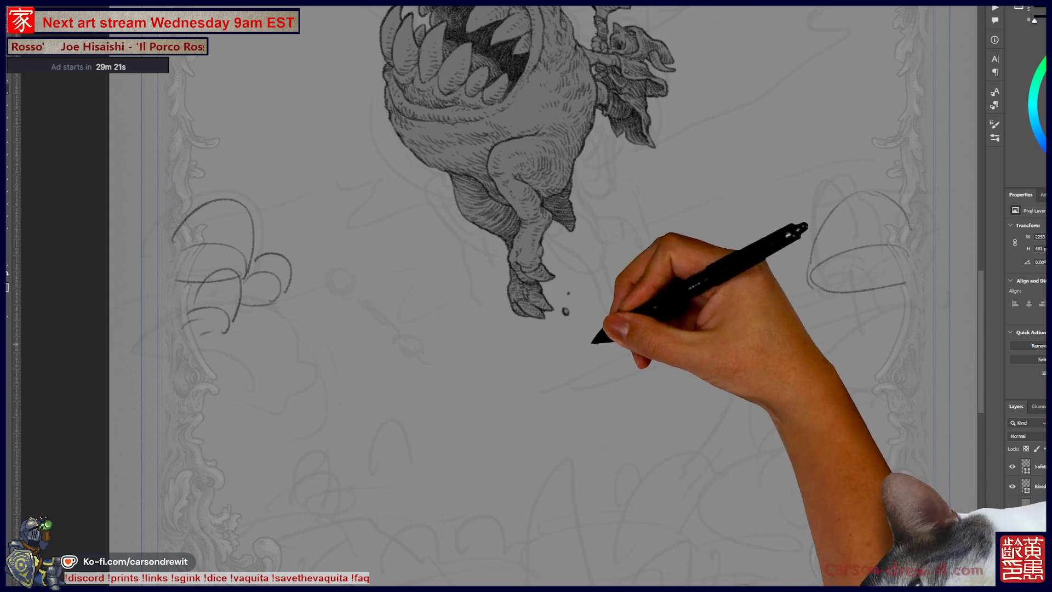
{"action": "left_click_drag", "start_coordinate": [593, 341], "coordinate": [529, 404]}
{"action": "mouse_move", "coordinate": [729, 265]}
{"action": "left_mouse_down"}
{"action": "mouse_move", "coordinate": [676, 282]}
{"action": "mouse_move", "coordinate": [726, 266]}
{"action": "left_mouse_up"}
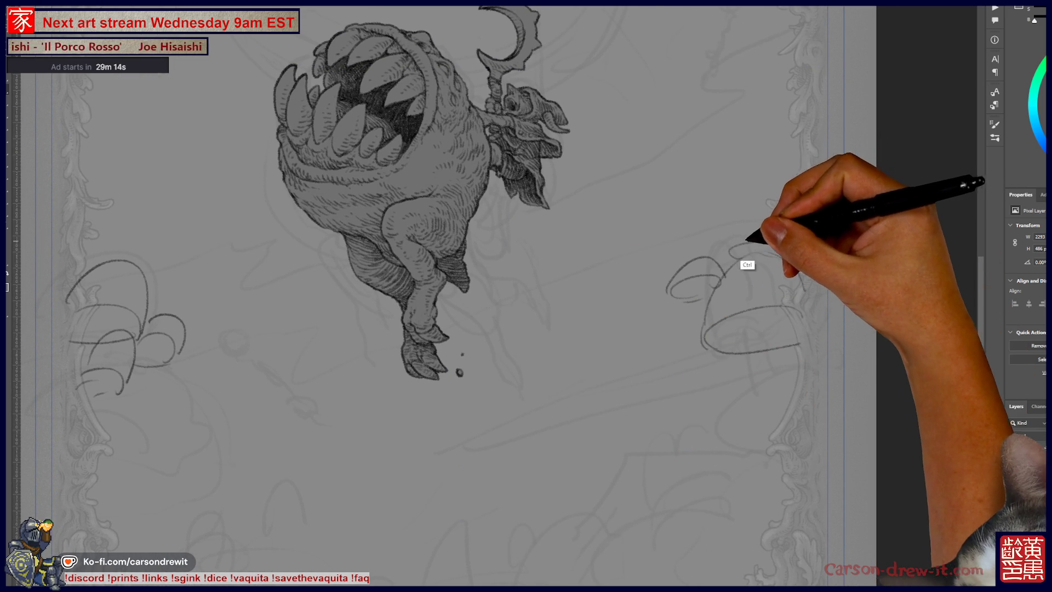
{"action": "left_click_drag", "start_coordinate": [751, 247], "coordinate": [805, 233]}
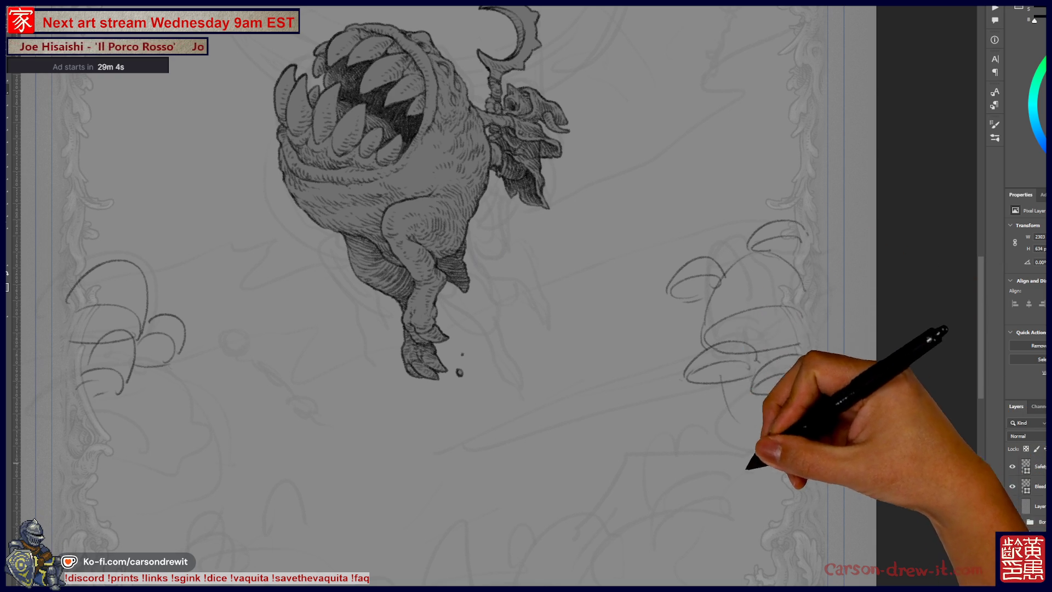
{"action": "left_click_drag", "start_coordinate": [718, 384], "coordinate": [760, 318]}
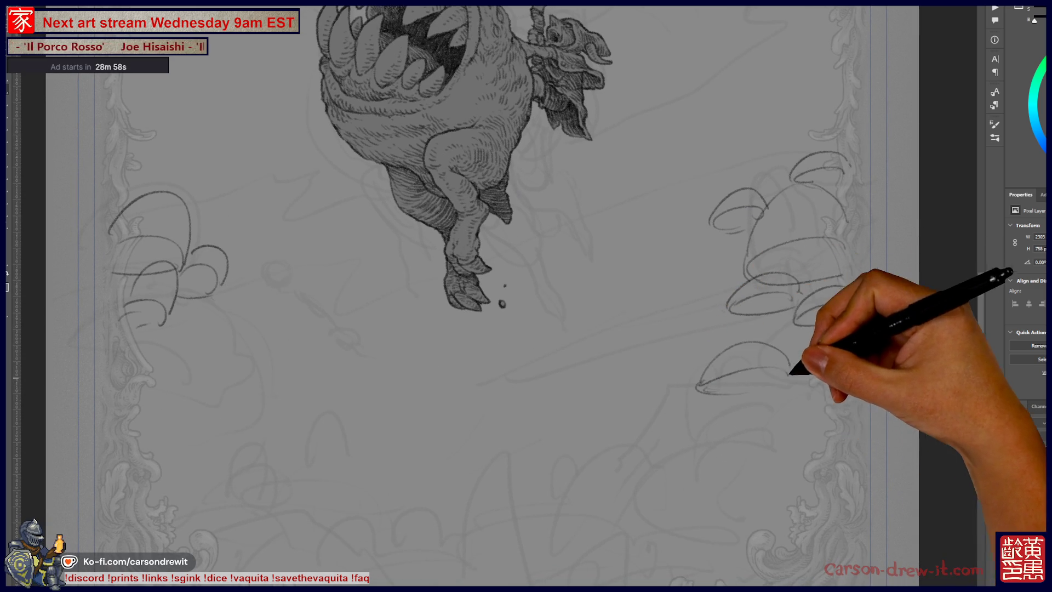
Sketch curved leaf strokes below the left mushroom cluster.
{"action": "mouse_move", "coordinate": [160, 369]}
{"action": "left_mouse_down"}
{"action": "mouse_move", "coordinate": [170, 353]}
{"action": "mouse_move", "coordinate": [251, 375]}
{"action": "mouse_move", "coordinate": [270, 368]}
{"action": "left_mouse_up"}
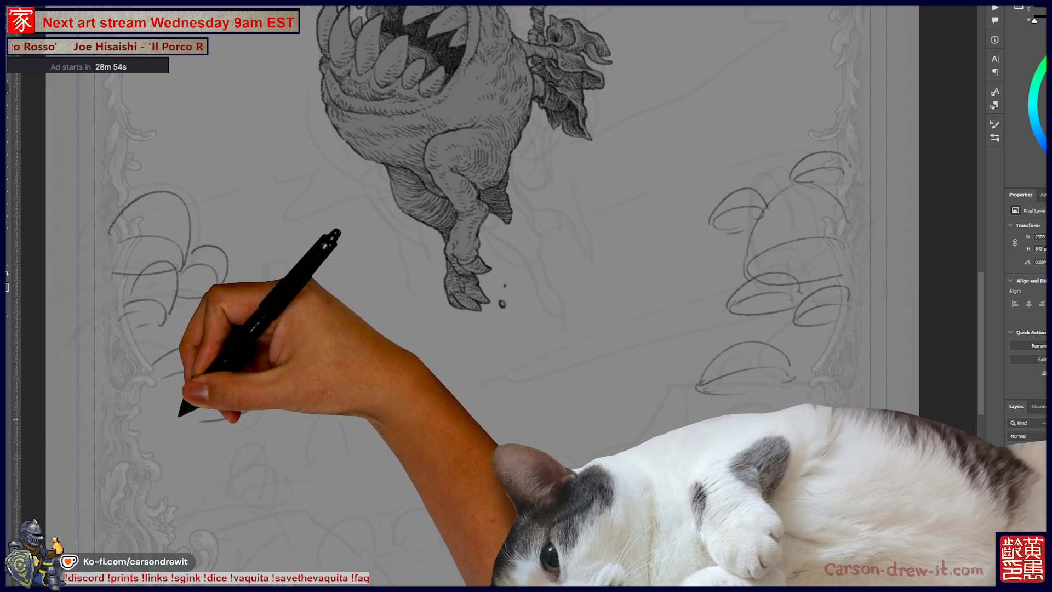
{"action": "left_click_drag", "start_coordinate": [197, 425], "coordinate": [262, 394]}
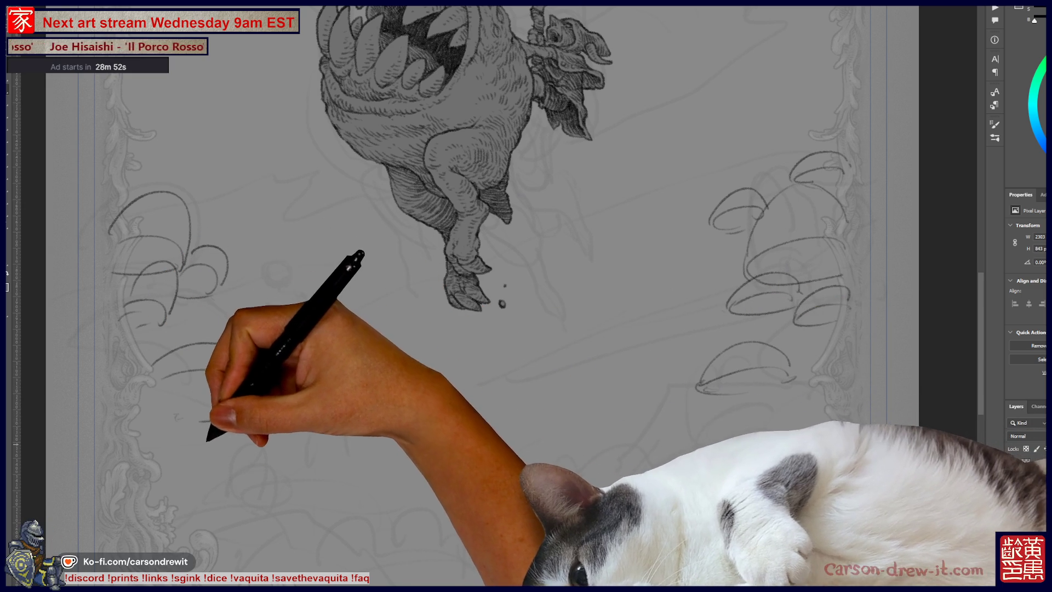
{"action": "left_click_drag", "start_coordinate": [336, 422], "coordinate": [231, 400]}
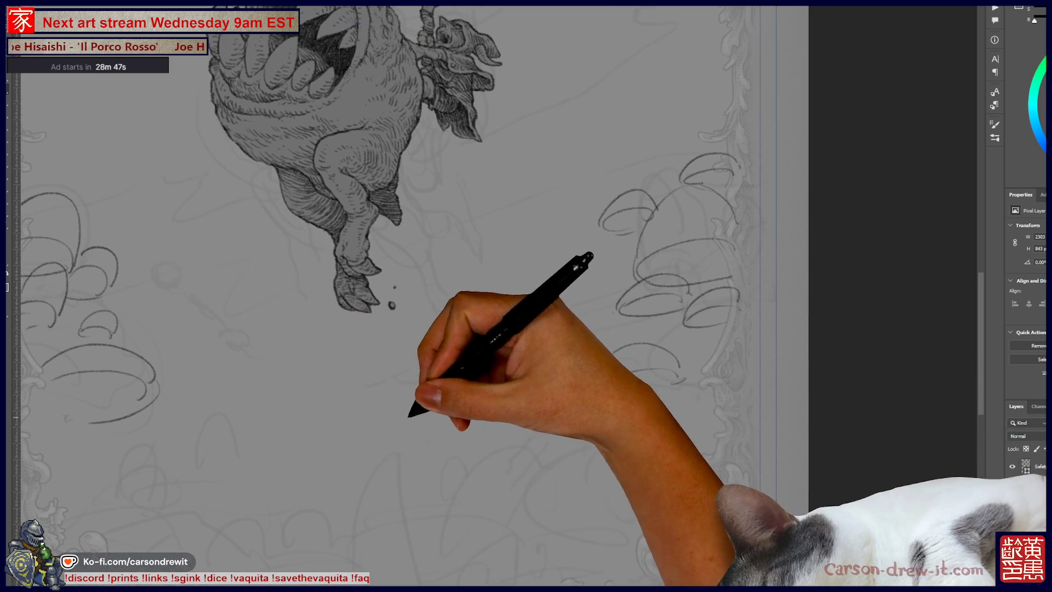
Sketch a leaf curve among the right mushrooms and undo a stray bottom leaf stroke.
{"action": "scroll", "coordinate": [499, 296], "scroll_direction": "up", "scroll_amount": 1}
{"action": "scroll", "coordinate": [498, 296], "scroll_direction": "down", "scroll_amount": 1}
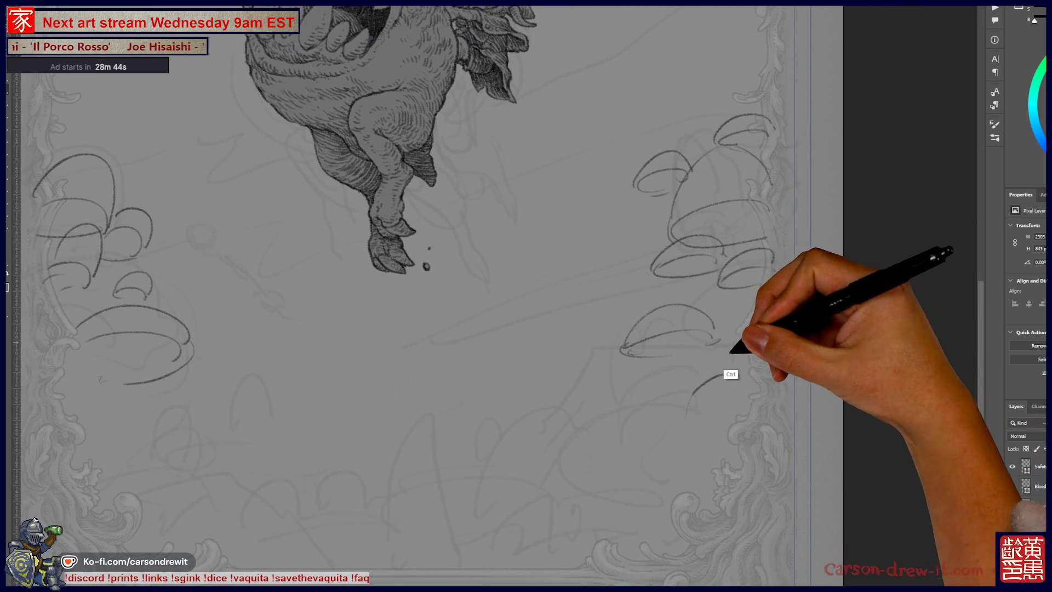
{"action": "mouse_move", "coordinate": [680, 373]}
{"action": "left_mouse_down"}
{"action": "mouse_move", "coordinate": [673, 407]}
{"action": "mouse_move", "coordinate": [716, 426]}
{"action": "mouse_move", "coordinate": [681, 390]}
{"action": "mouse_move", "coordinate": [704, 399]}
{"action": "mouse_move", "coordinate": [728, 383]}
{"action": "mouse_move", "coordinate": [741, 397]}
{"action": "left_mouse_up"}
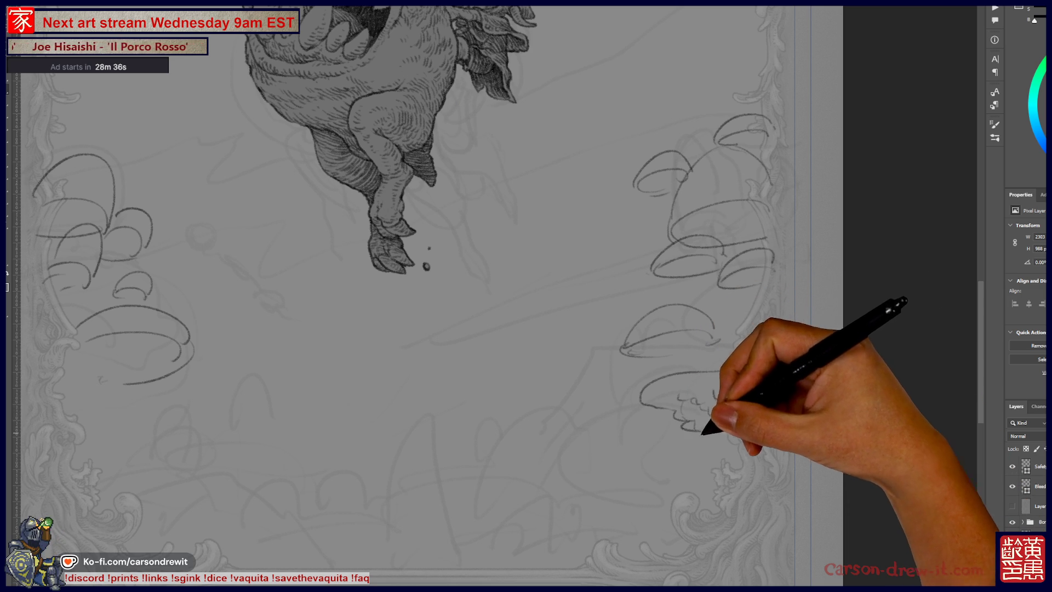
{"action": "left_click_drag", "start_coordinate": [726, 441], "coordinate": [731, 452]}
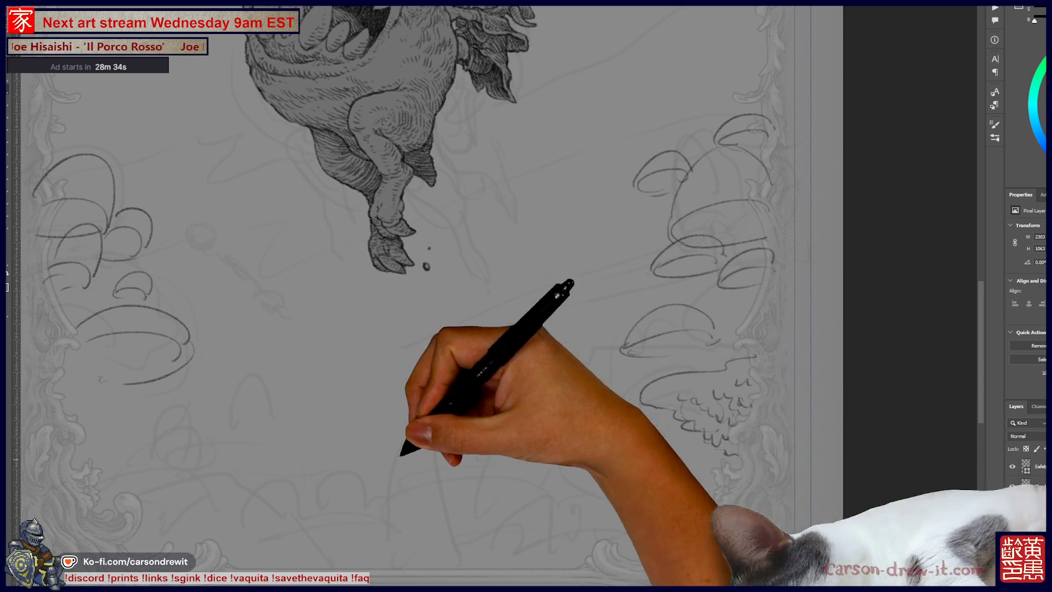
{"action": "mouse_move", "coordinate": [213, 466]}
{"action": "left_mouse_down"}
{"action": "mouse_move", "coordinate": [392, 470]}
{"action": "mouse_move", "coordinate": [249, 478]}
{"action": "left_mouse_up"}
{"action": "key", "text": "ctrl"}
{"action": "key", "text": "ctrl+z"}
Draw a wide arching mushroom cap across the bottom with wavy gill lines.
{"action": "mouse_move", "coordinate": [250, 478]}
{"action": "left_mouse_down"}
{"action": "mouse_move", "coordinate": [331, 425]}
{"action": "mouse_move", "coordinate": [396, 435]}
{"action": "left_mouse_up"}
{"action": "mouse_move", "coordinate": [241, 463]}
{"action": "left_mouse_down"}
{"action": "mouse_move", "coordinate": [359, 456]}
{"action": "mouse_move", "coordinate": [383, 459]}
{"action": "mouse_move", "coordinate": [387, 477]}
{"action": "mouse_move", "coordinate": [403, 466]}
{"action": "left_mouse_up"}
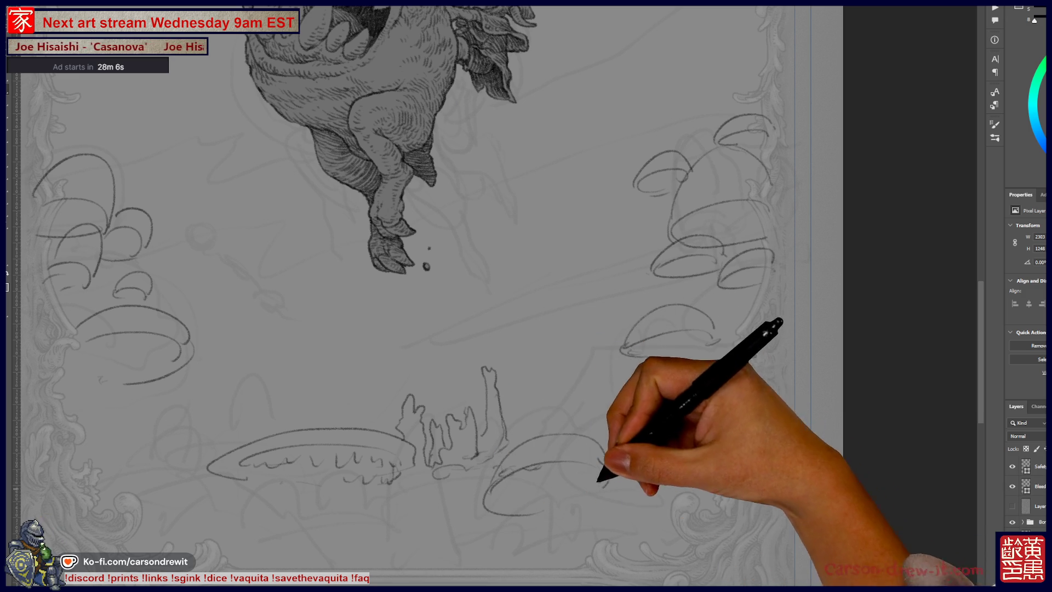
{"action": "key", "text": "ctrl"}
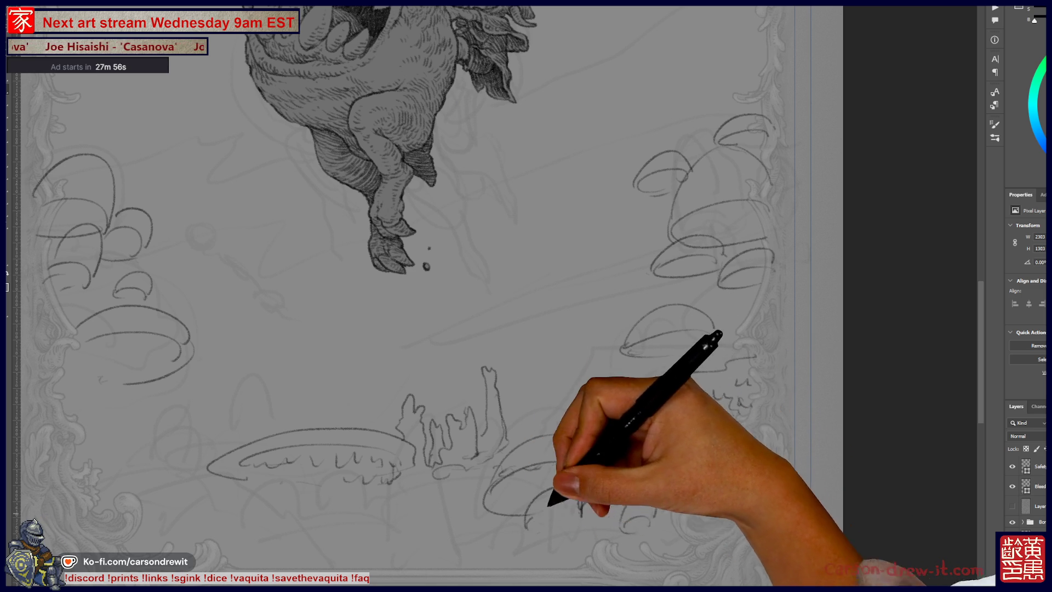
Sketch small caps at lower right, looping caps at left, and a tall humped rock at bottom centre.
{"action": "left_click_drag", "start_coordinate": [545, 529], "coordinate": [674, 477]}
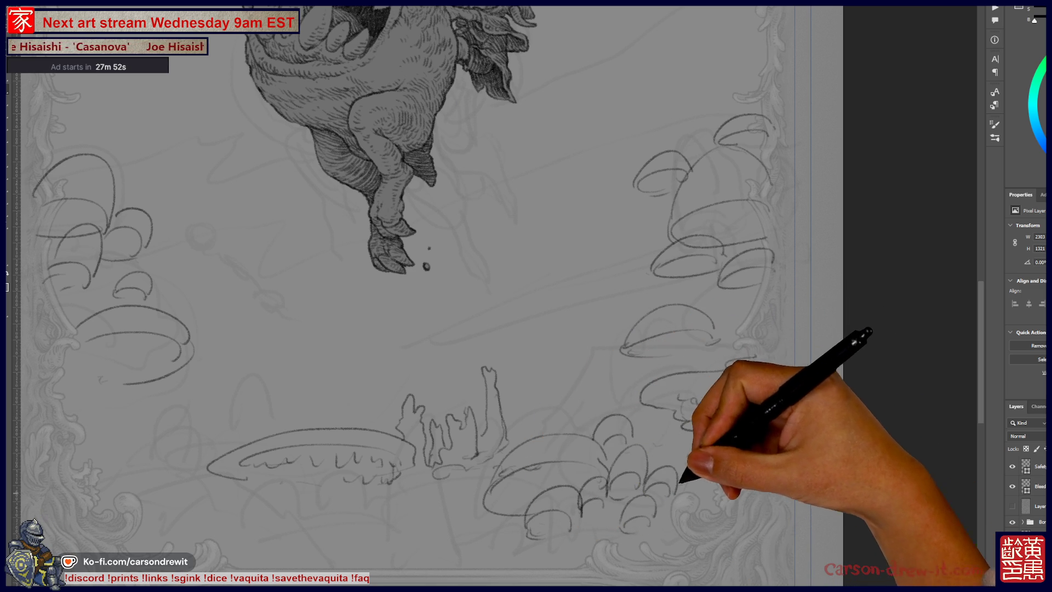
{"action": "left_click_drag", "start_coordinate": [322, 477], "coordinate": [458, 446]}
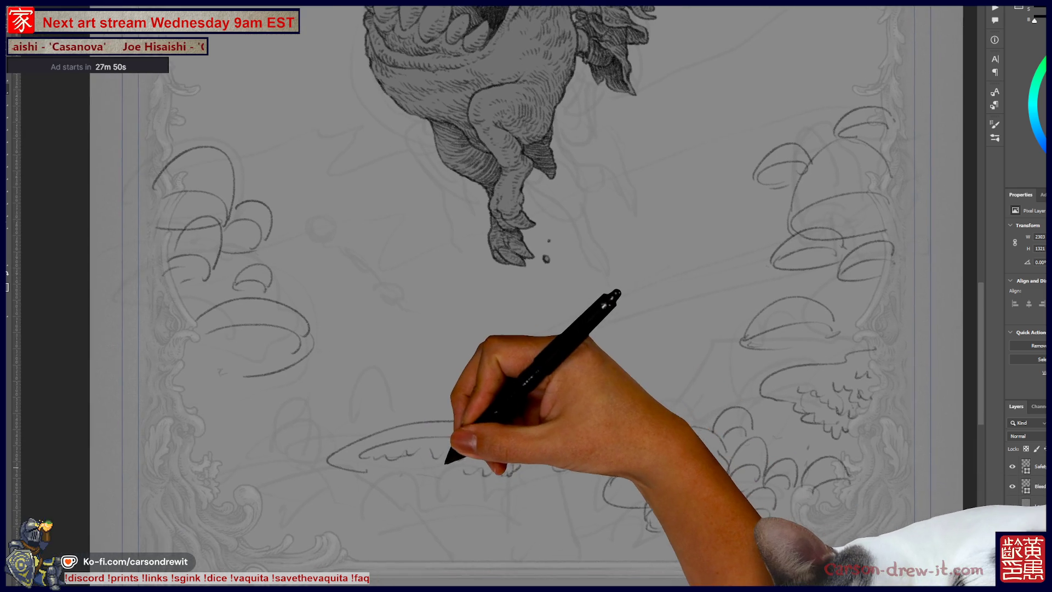
{"action": "mouse_move", "coordinate": [368, 423]}
{"action": "left_mouse_down"}
{"action": "mouse_move", "coordinate": [305, 418]}
{"action": "mouse_move", "coordinate": [400, 425]}
{"action": "left_mouse_up"}
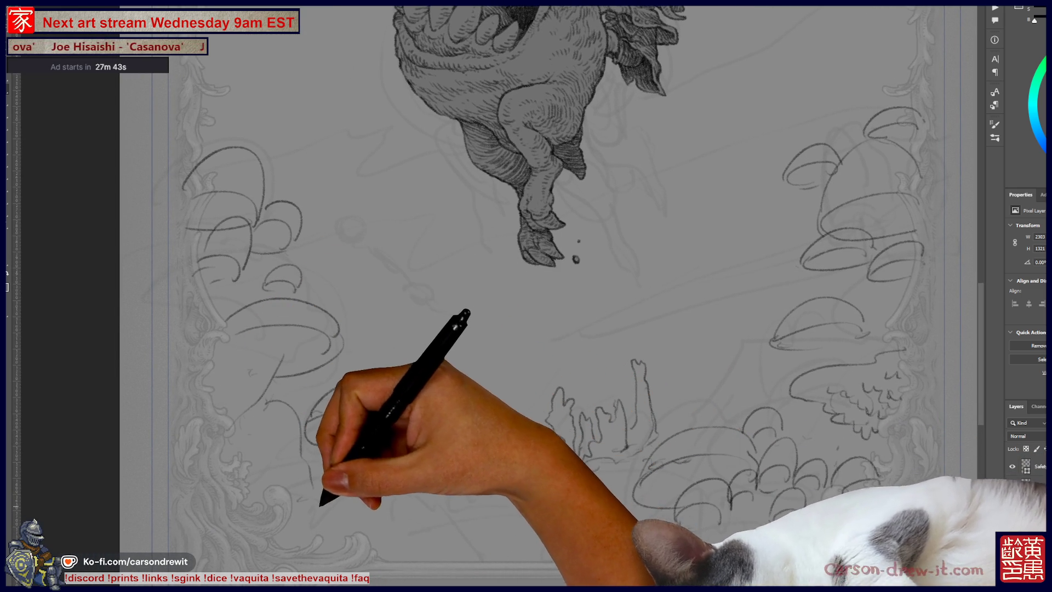
{"action": "mouse_move", "coordinate": [393, 396]}
{"action": "left_mouse_down"}
{"action": "mouse_move", "coordinate": [466, 322]}
{"action": "mouse_move", "coordinate": [458, 419]}
{"action": "mouse_move", "coordinate": [498, 409]}
{"action": "mouse_move", "coordinate": [526, 373]}
{"action": "mouse_move", "coordinate": [571, 357]}
{"action": "mouse_move", "coordinate": [566, 369]}
{"action": "mouse_move", "coordinate": [594, 368]}
{"action": "mouse_move", "coordinate": [544, 356]}
{"action": "mouse_move", "coordinate": [669, 344]}
{"action": "mouse_move", "coordinate": [705, 369]}
{"action": "mouse_move", "coordinate": [647, 426]}
{"action": "left_mouse_up"}
{"action": "mouse_move", "coordinate": [566, 396]}
{"action": "left_mouse_down"}
{"action": "mouse_move", "coordinate": [580, 395]}
{"action": "mouse_move", "coordinate": [540, 383]}
{"action": "mouse_move", "coordinate": [566, 370]}
{"action": "mouse_move", "coordinate": [639, 404]}
{"action": "mouse_move", "coordinate": [664, 380]}
{"action": "mouse_move", "coordinate": [675, 390]}
{"action": "mouse_move", "coordinate": [716, 305]}
{"action": "mouse_move", "coordinate": [700, 317]}
{"action": "left_mouse_up"}
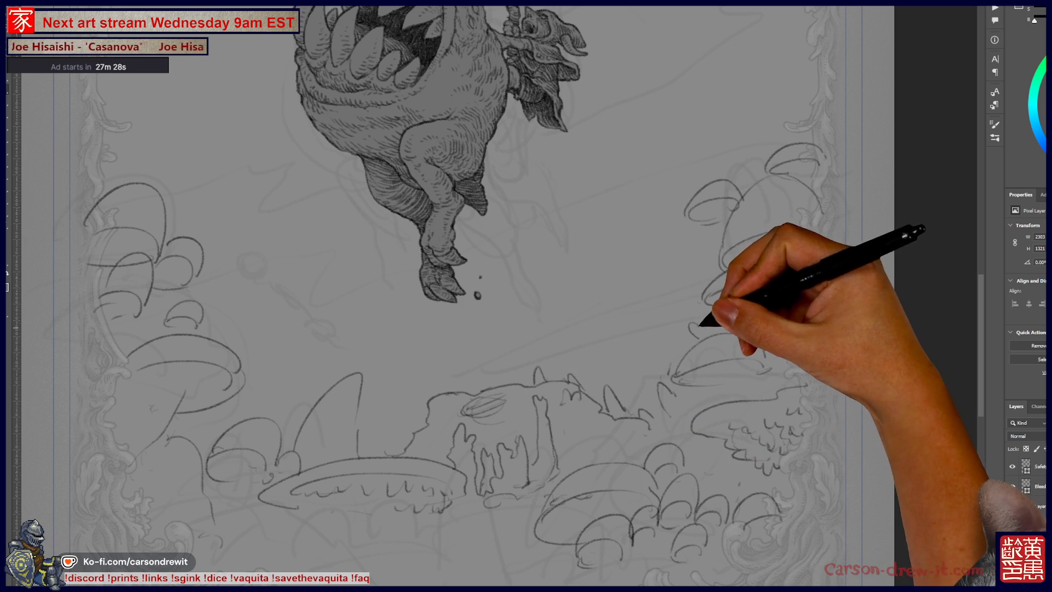
Add a curled cap, small marks and more caps to the upper-right mushroom cluster.
{"action": "left_click_drag", "start_coordinate": [798, 277], "coordinate": [794, 277]}
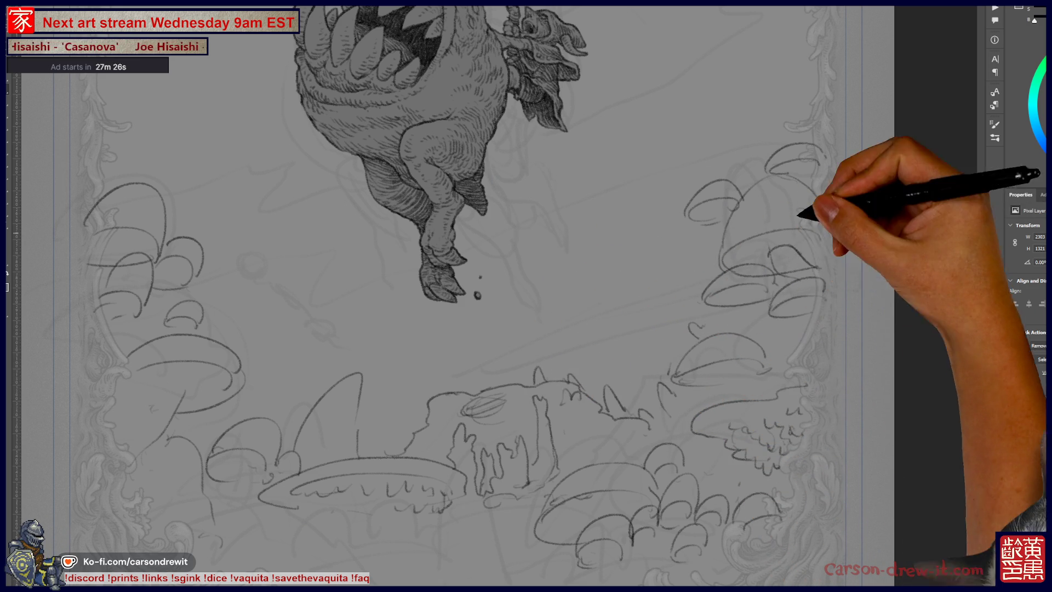
{"action": "left_click_drag", "start_coordinate": [710, 218], "coordinate": [716, 236]}
{"action": "left_click_drag", "start_coordinate": [767, 164], "coordinate": [801, 174]}
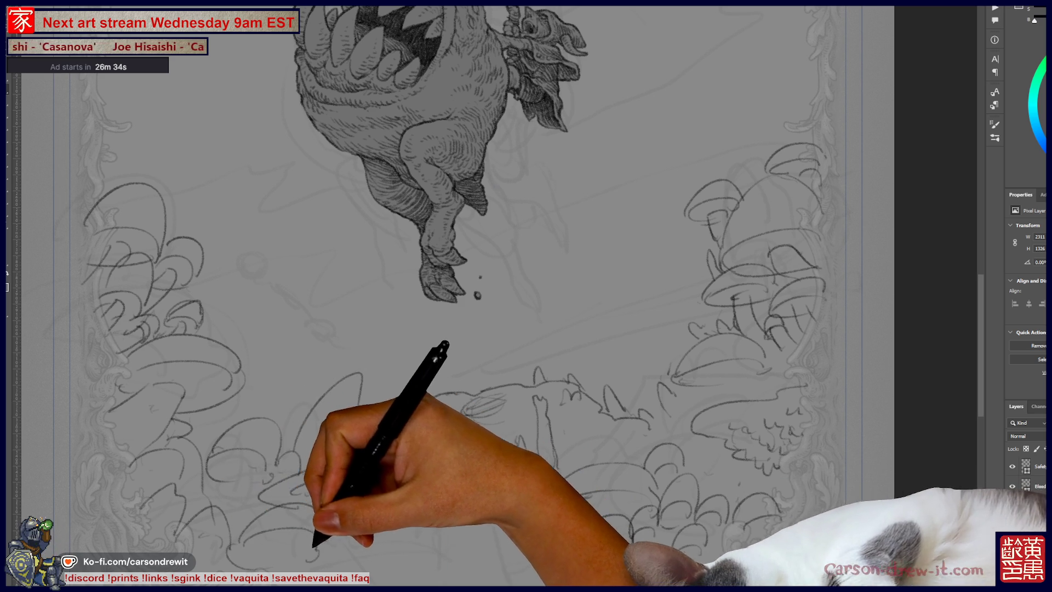
Add more curves to the lower mushroom bed and dot two ink marks below the monster's foot.
{"action": "scroll", "coordinate": [465, 296], "scroll_direction": "down", "scroll_amount": 3}
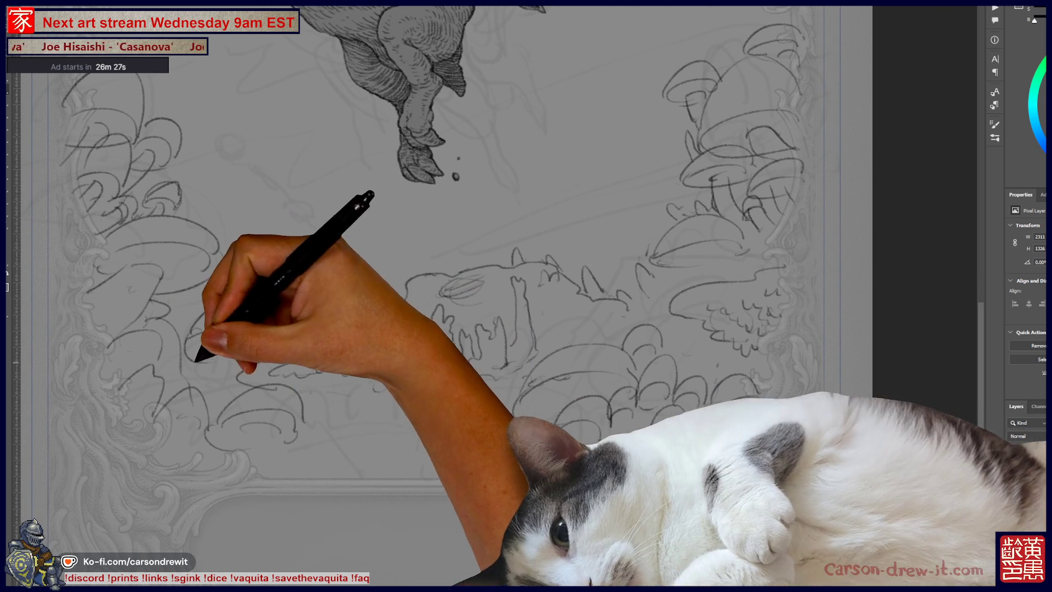
{"action": "mouse_move", "coordinate": [362, 449]}
{"action": "left_mouse_down"}
{"action": "mouse_move", "coordinate": [409, 430]}
{"action": "mouse_move", "coordinate": [392, 447]}
{"action": "mouse_move", "coordinate": [317, 435]}
{"action": "mouse_move", "coordinate": [395, 463]}
{"action": "mouse_move", "coordinate": [356, 458]}
{"action": "mouse_move", "coordinate": [504, 454]}
{"action": "mouse_move", "coordinate": [504, 404]}
{"action": "mouse_move", "coordinate": [576, 458]}
{"action": "mouse_move", "coordinate": [697, 345]}
{"action": "mouse_move", "coordinate": [614, 309]}
{"action": "left_mouse_up"}
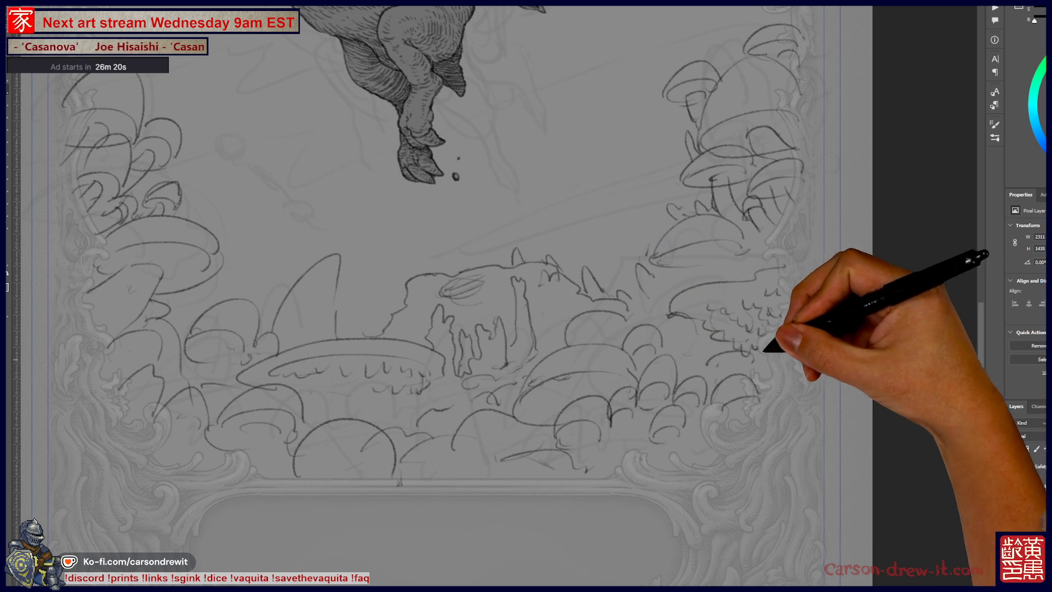
{"action": "left_click_drag", "start_coordinate": [693, 341], "coordinate": [748, 433]}
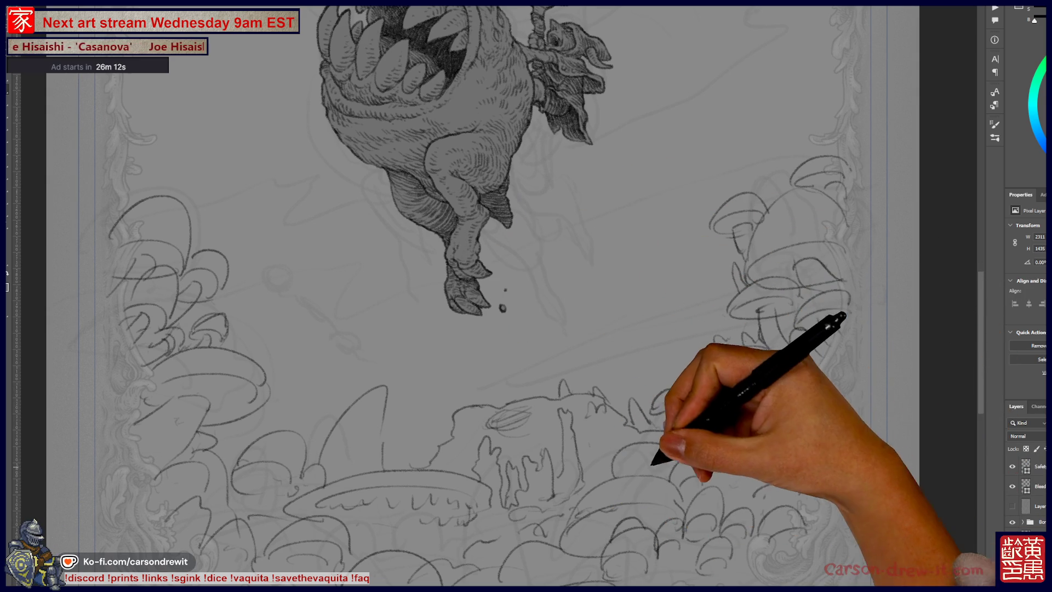
{"action": "scroll", "coordinate": [466, 296], "scroll_direction": "down", "scroll_amount": 3}
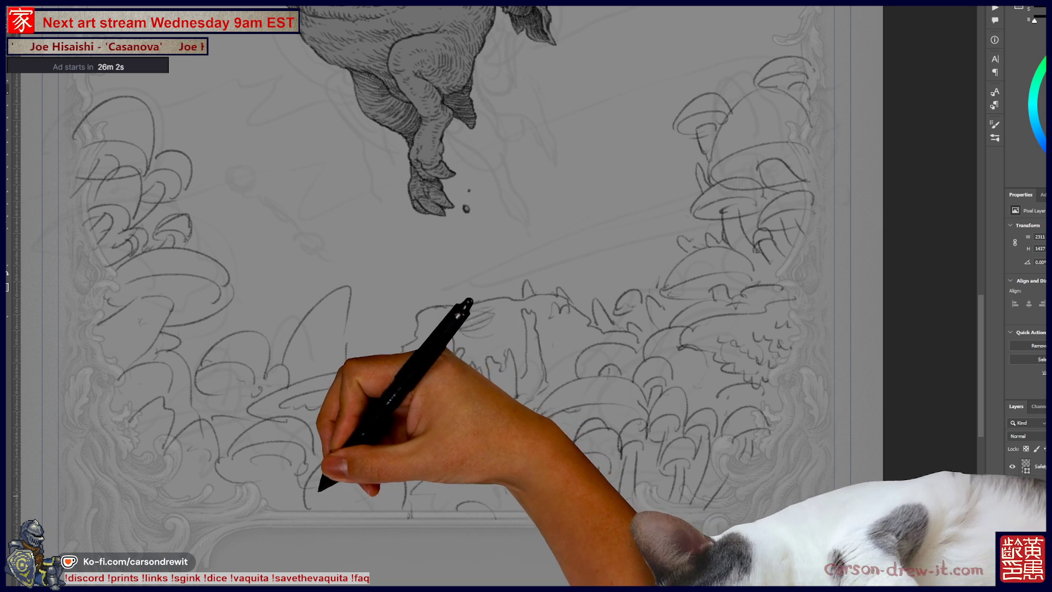
{"action": "left_click_drag", "start_coordinate": [329, 438], "coordinate": [386, 482]}
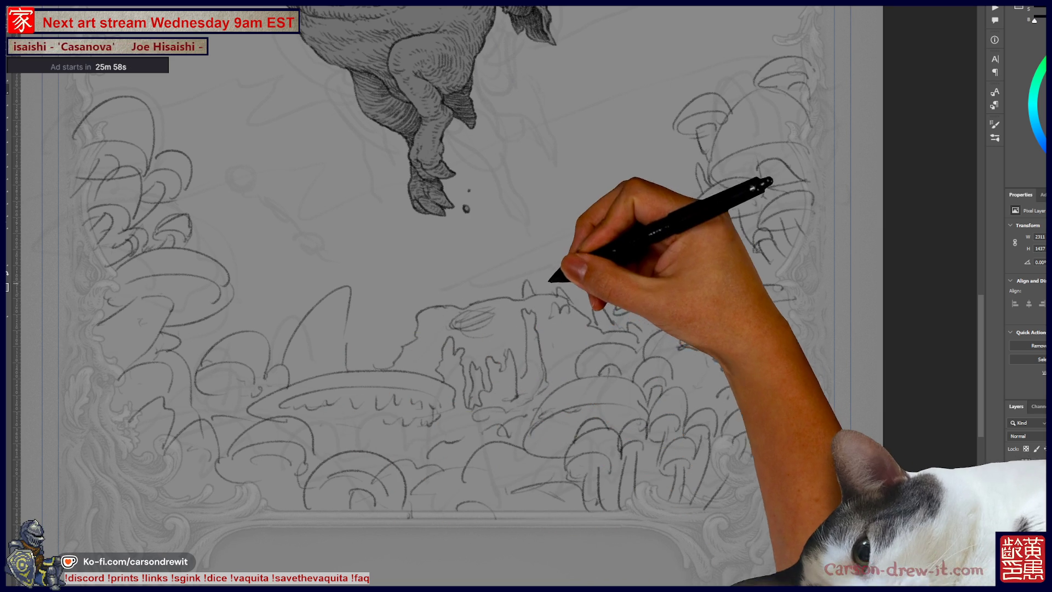
{"action": "left_click", "coordinate": [469, 190]}
{"action": "left_click", "coordinate": [466, 209]}
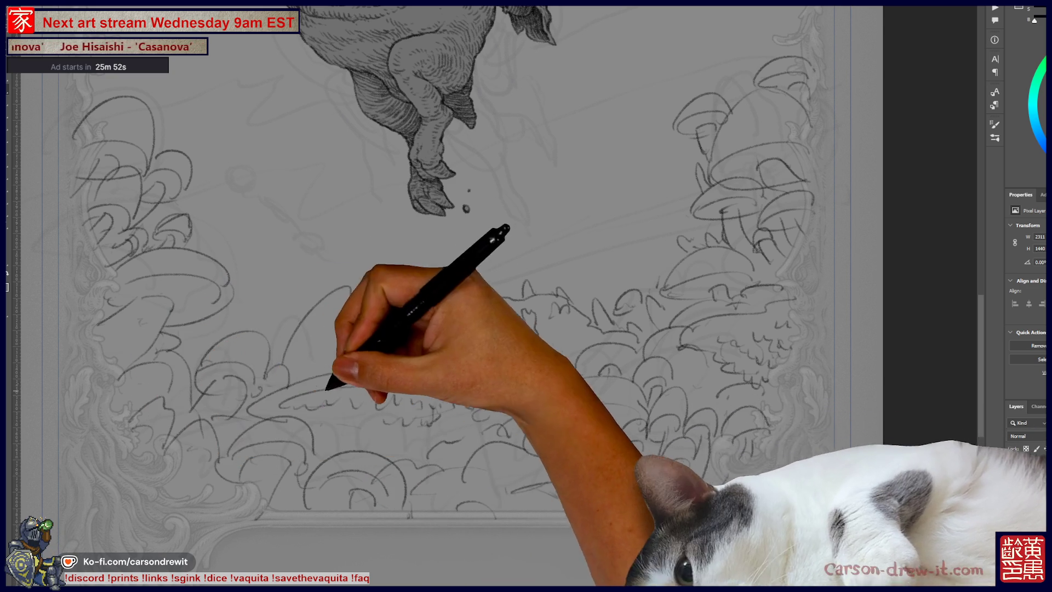
{"action": "scroll", "coordinate": [526, 296], "scroll_direction": "up", "scroll_amount": 3}
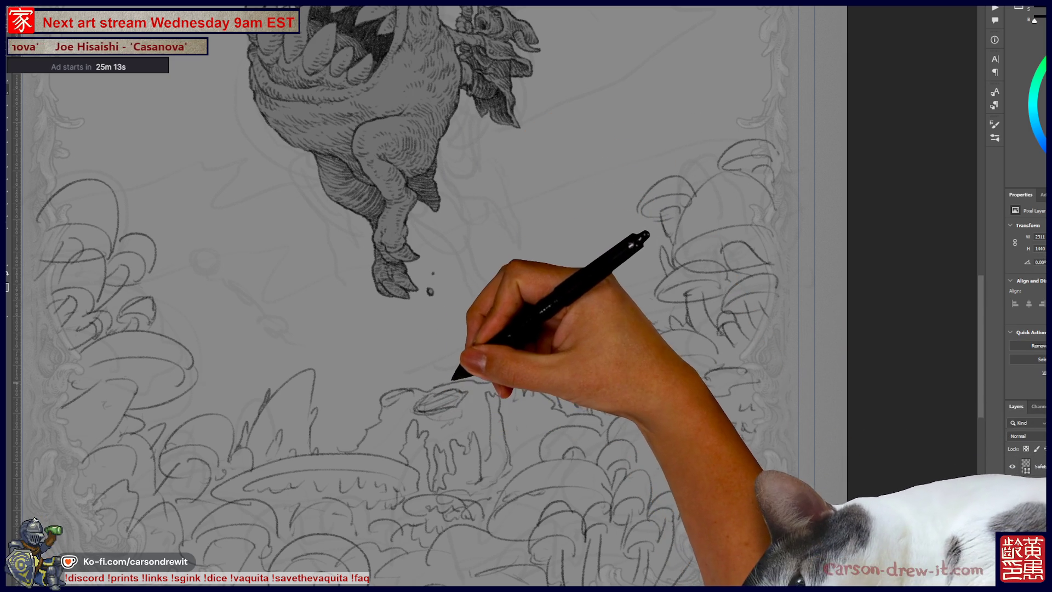
Sketch another cap in the upper-right mushroom cluster.
{"action": "key", "text": "ctrl"}
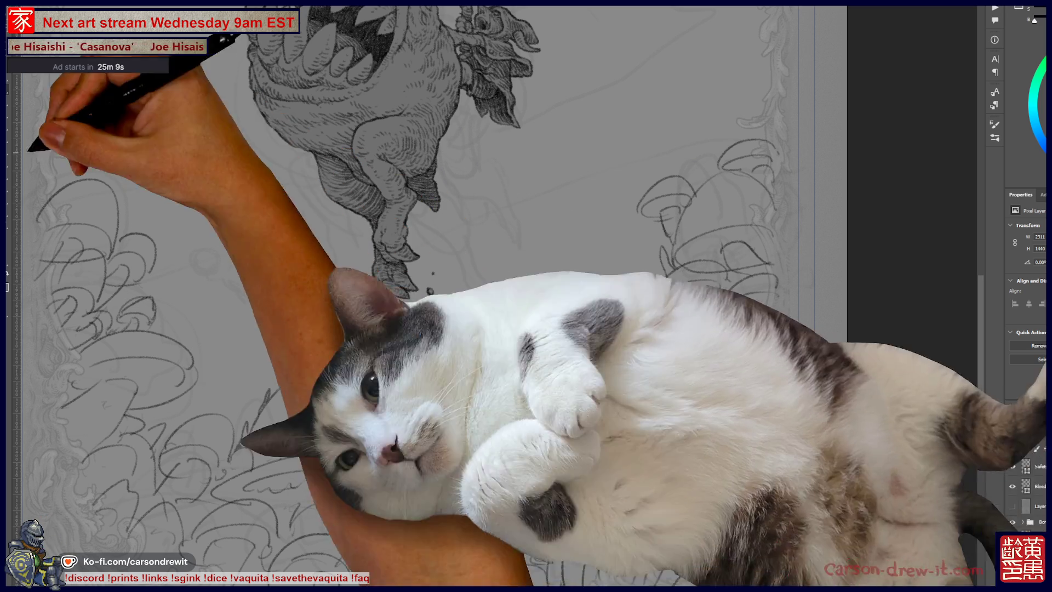
{"action": "left_click_drag", "start_coordinate": [384, 274], "coordinate": [532, 290]}
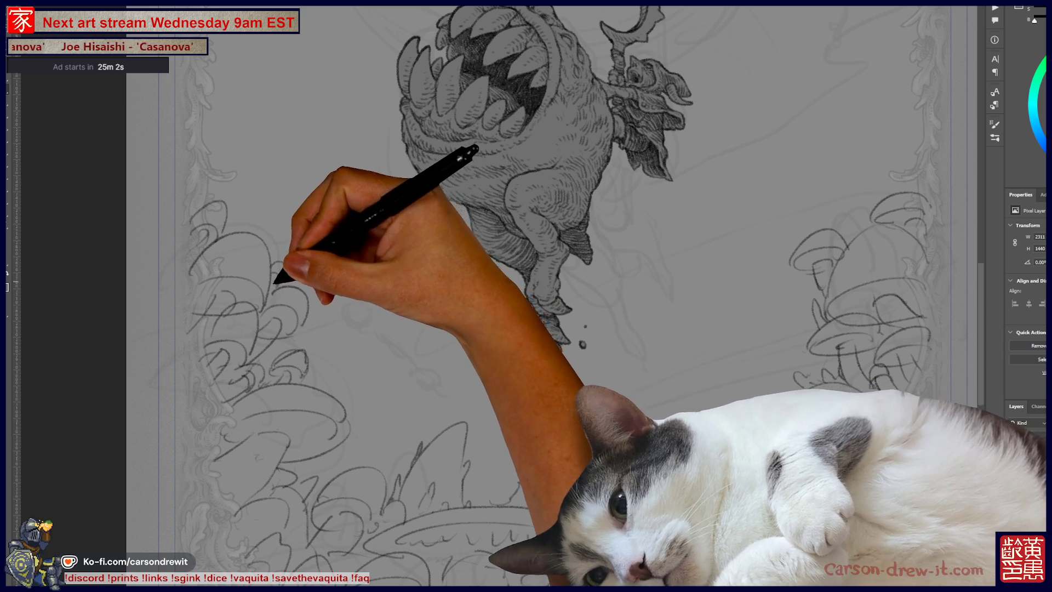
{"action": "mouse_move", "coordinate": [548, 329]}
{"action": "left_mouse_down"}
{"action": "mouse_move", "coordinate": [477, 281]}
{"action": "mouse_move", "coordinate": [406, 269]}
{"action": "left_mouse_up"}
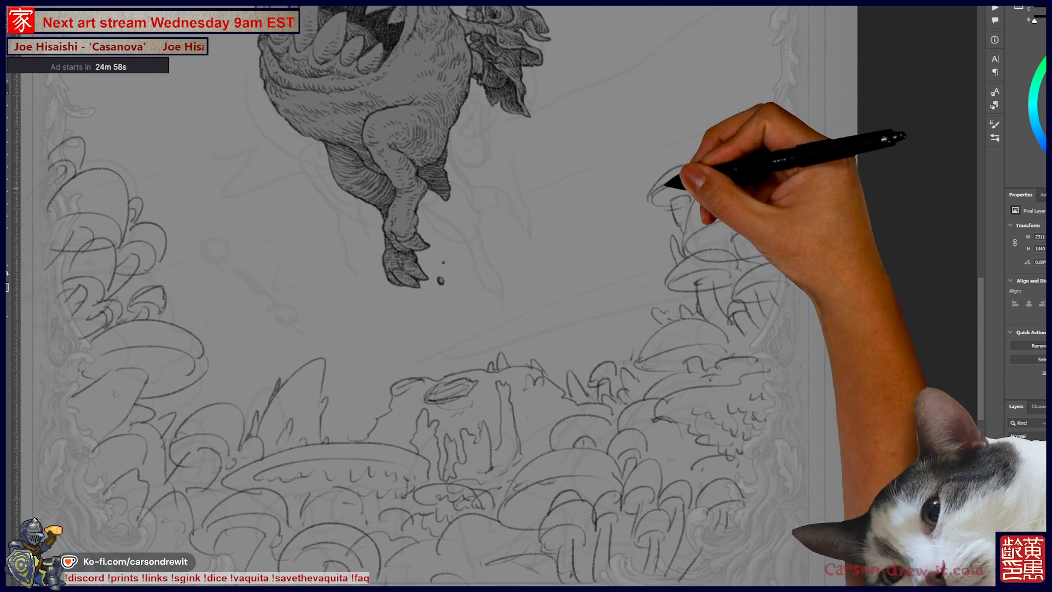
{"action": "mouse_move", "coordinate": [652, 200]}
{"action": "left_mouse_down"}
{"action": "mouse_move", "coordinate": [693, 204]}
{"action": "mouse_move", "coordinate": [682, 184]}
{"action": "mouse_move", "coordinate": [787, 153]}
{"action": "mouse_move", "coordinate": [759, 160]}
{"action": "left_mouse_up"}
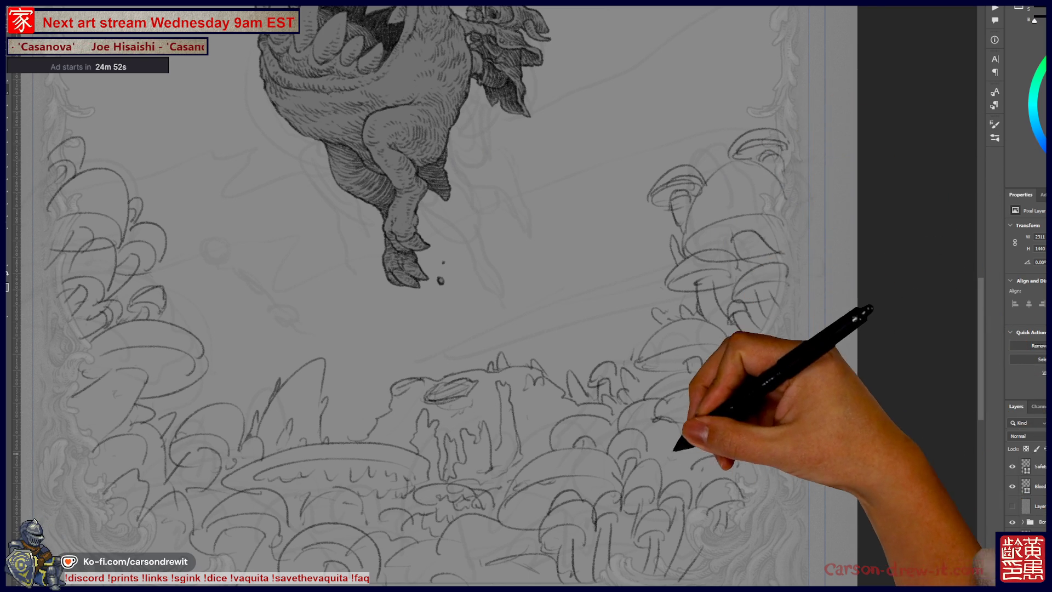
{"action": "left_click_drag", "start_coordinate": [681, 441], "coordinate": [703, 475]}
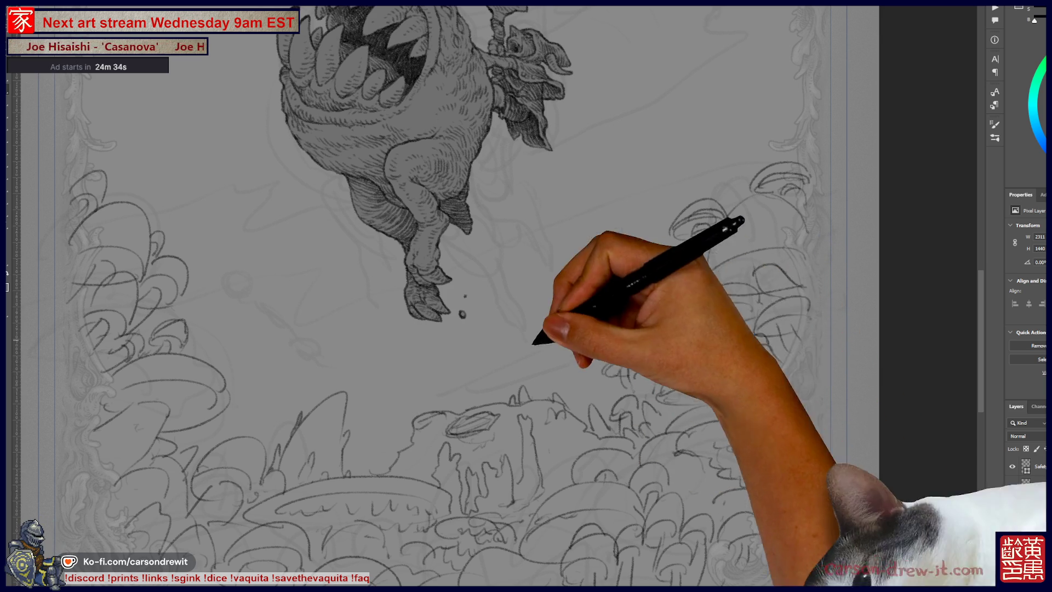
Bring the whole card and its right edge into view, then fade the foreground sketch lines.
{"action": "scroll", "coordinate": [496, 296], "scroll_direction": "left", "scroll_amount": 3}
{"action": "scroll", "coordinate": [596, 268], "scroll_direction": "down", "scroll_amount": 5}
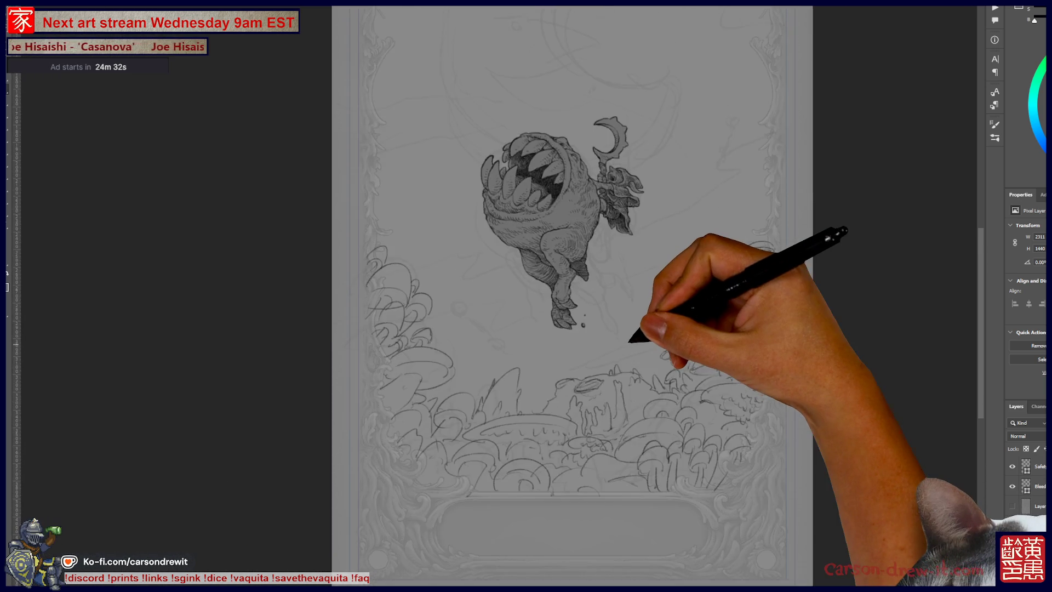
{"action": "scroll", "coordinate": [616, 384], "scroll_direction": "up", "scroll_amount": 5}
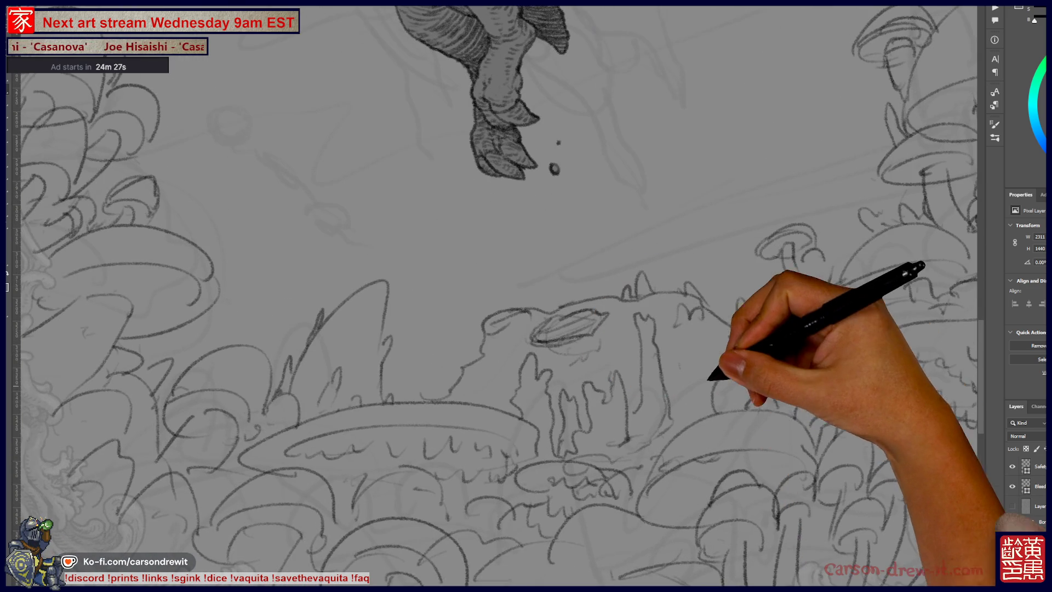
{"action": "scroll", "coordinate": [502, 296], "scroll_direction": "up", "scroll_amount": 1}
{"action": "left_click_drag", "start_coordinate": [629, 422], "coordinate": [592, 423]}
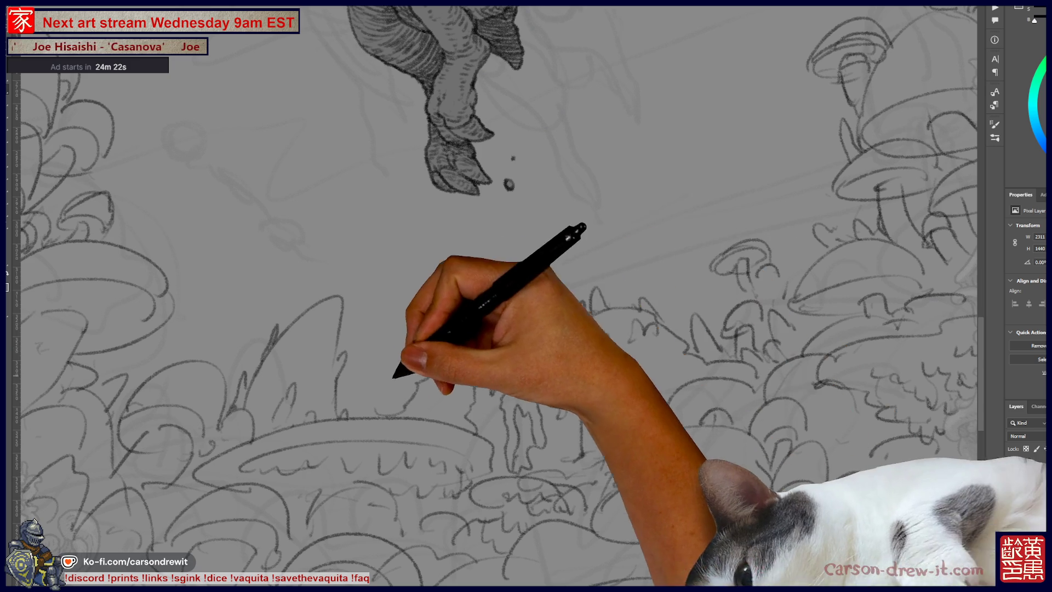
{"action": "mouse_move", "coordinate": [594, 398]}
{"action": "left_mouse_down"}
{"action": "mouse_move", "coordinate": [416, 474]}
{"action": "mouse_move", "coordinate": [423, 446]}
{"action": "mouse_move", "coordinate": [353, 477]}
{"action": "mouse_move", "coordinate": [408, 406]}
{"action": "mouse_move", "coordinate": [433, 428]}
{"action": "left_mouse_up"}
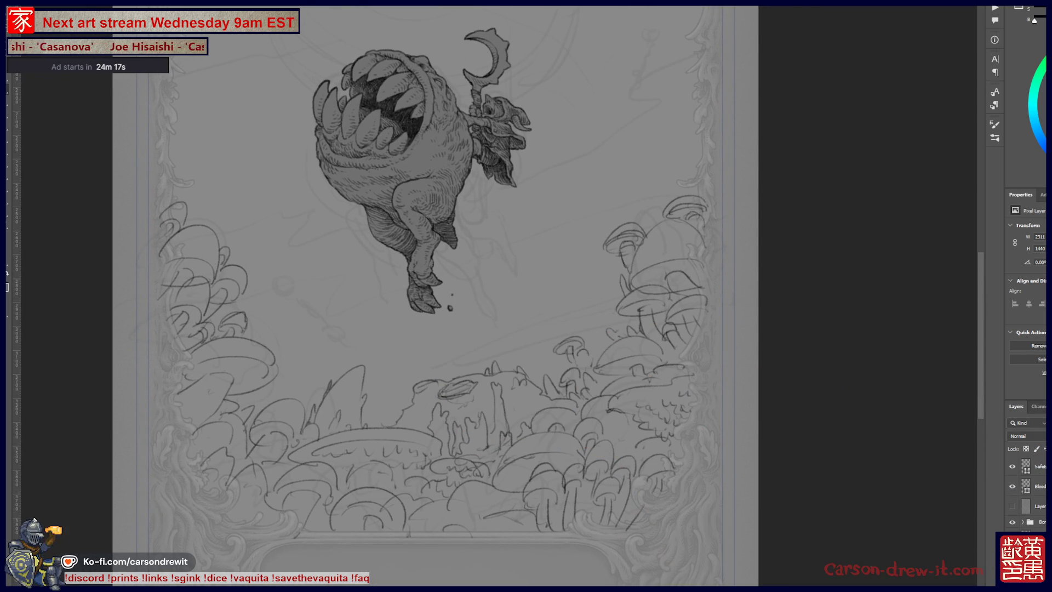
{"action": "key", "text": "3"}
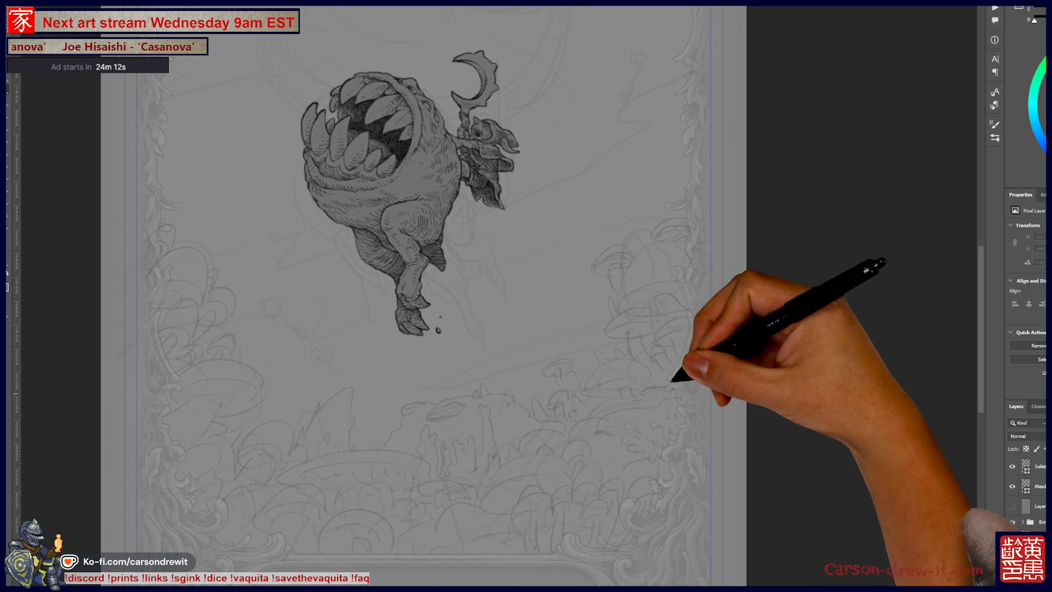
Dim the creature drawing and ink the right mushroom cap's domed outline and ragged underside.
{"action": "left_click_drag", "start_coordinate": [653, 312], "coordinate": [633, 263]}
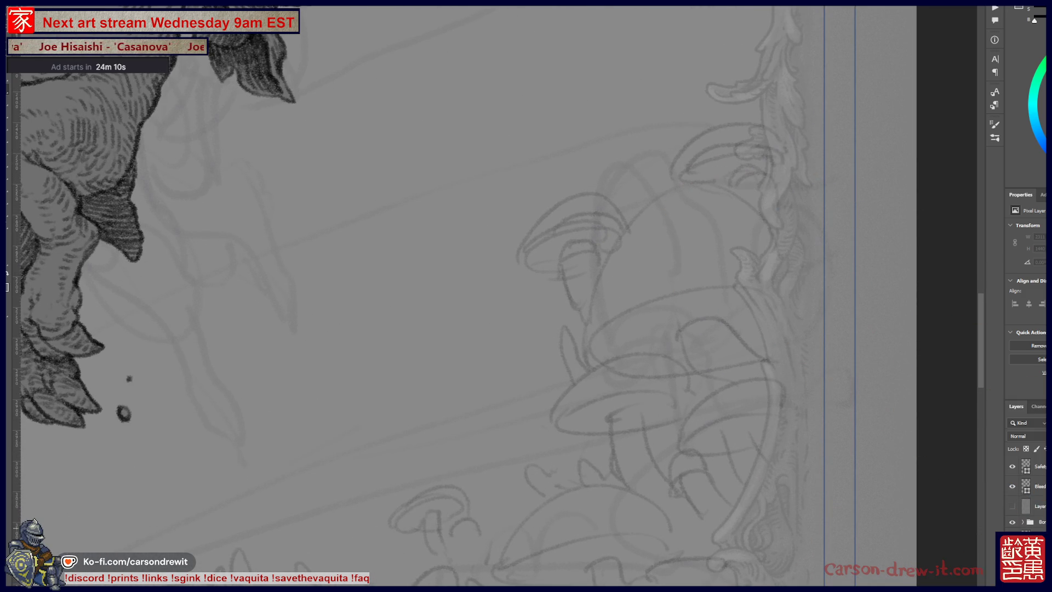
{"action": "key", "text": "3"}
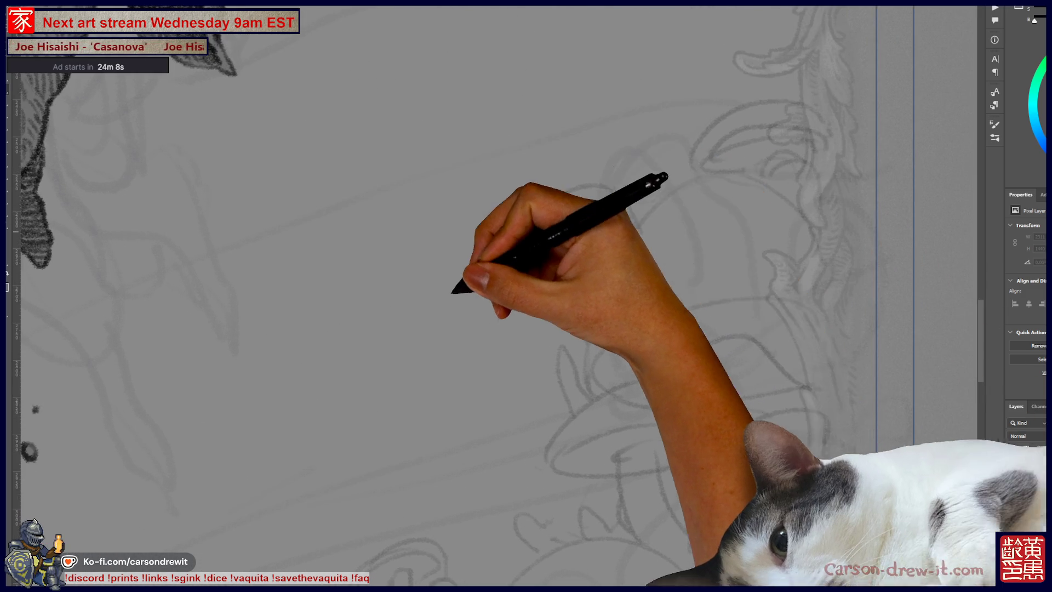
{"action": "mouse_move", "coordinate": [485, 350]}
{"action": "left_mouse_down"}
{"action": "mouse_move", "coordinate": [505, 277]}
{"action": "mouse_move", "coordinate": [553, 187]}
{"action": "mouse_move", "coordinate": [680, 149]}
{"action": "mouse_move", "coordinate": [741, 235]}
{"action": "left_mouse_up"}
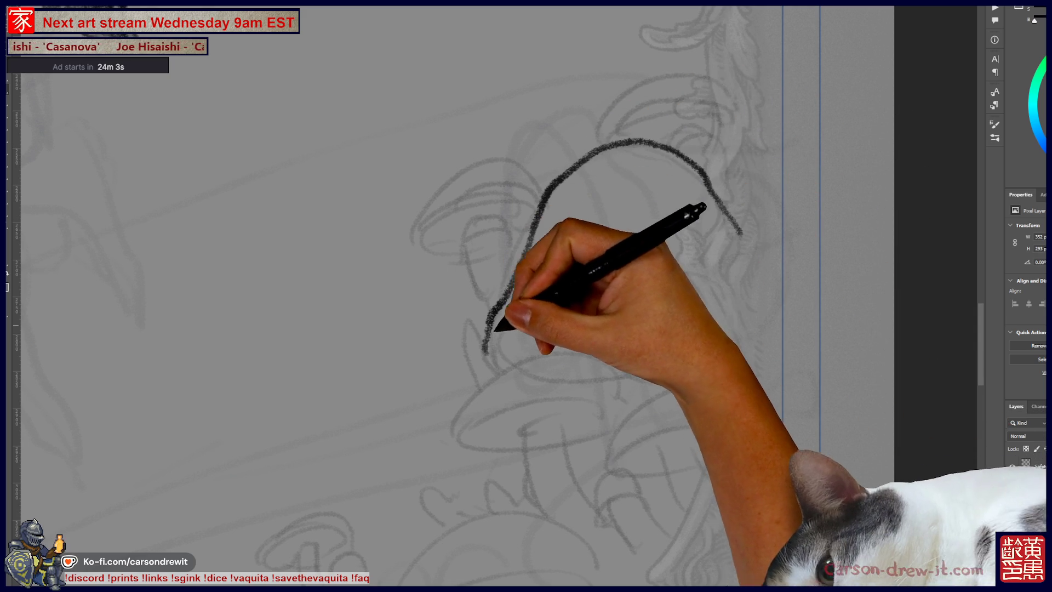
{"action": "mouse_move", "coordinate": [486, 347]}
{"action": "left_mouse_down"}
{"action": "mouse_move", "coordinate": [511, 308]}
{"action": "mouse_move", "coordinate": [535, 298]}
{"action": "mouse_move", "coordinate": [654, 275]}
{"action": "mouse_move", "coordinate": [710, 280]}
{"action": "left_mouse_up"}
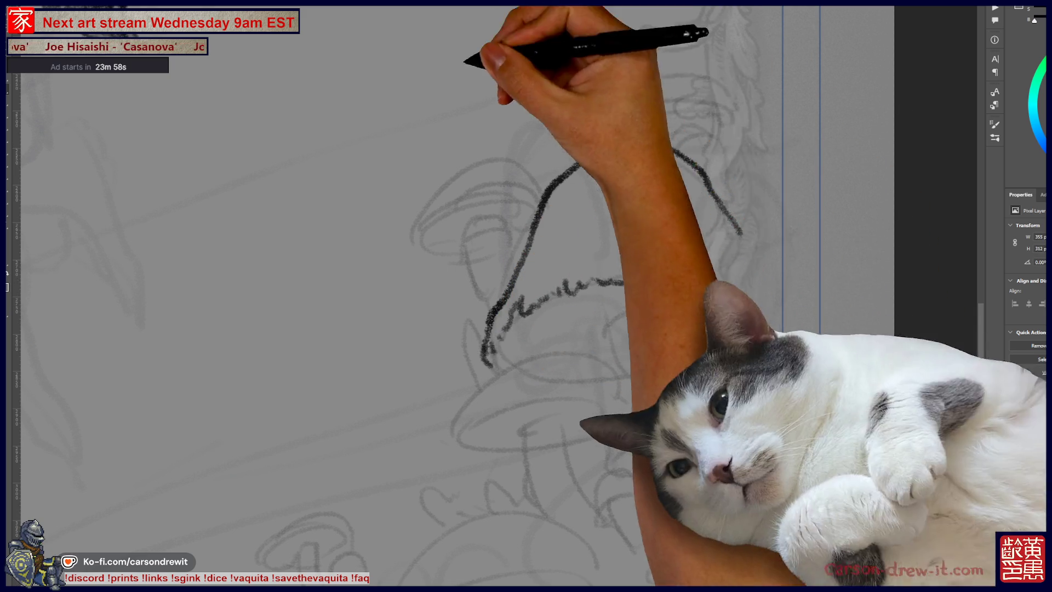
Hatch the mushroom cap's underside, upper right, lower left and dense right side.
{"action": "left_click_drag", "start_coordinate": [622, 186], "coordinate": [623, 194]}
{"action": "left_click_drag", "start_coordinate": [631, 182], "coordinate": [633, 197]}
{"action": "left_click_drag", "start_coordinate": [642, 187], "coordinate": [647, 201]}
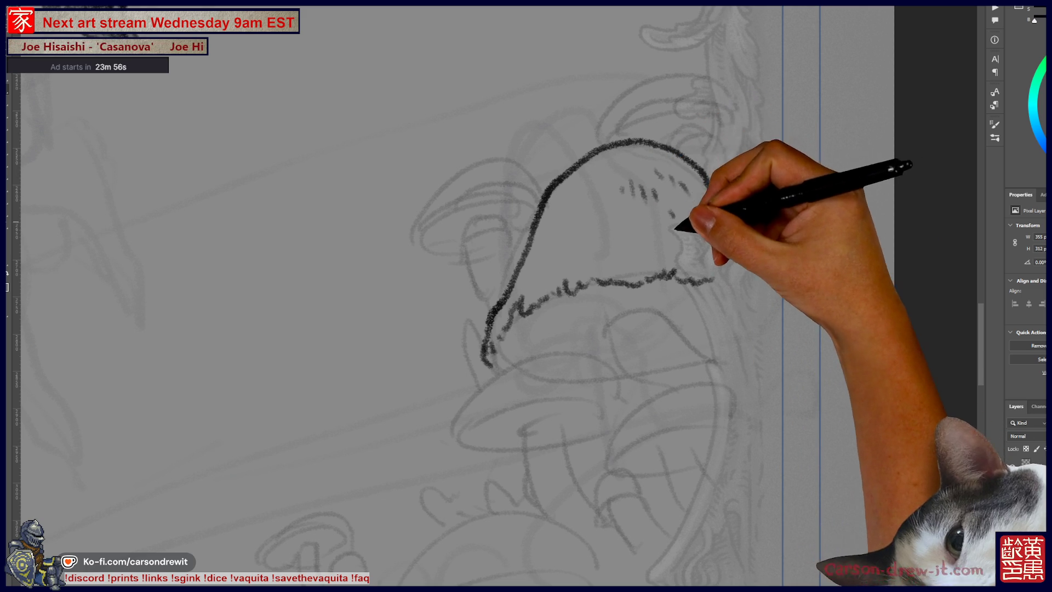
{"action": "left_click_drag", "start_coordinate": [688, 206], "coordinate": [683, 229]}
{"action": "left_click_drag", "start_coordinate": [712, 186], "coordinate": [743, 236]}
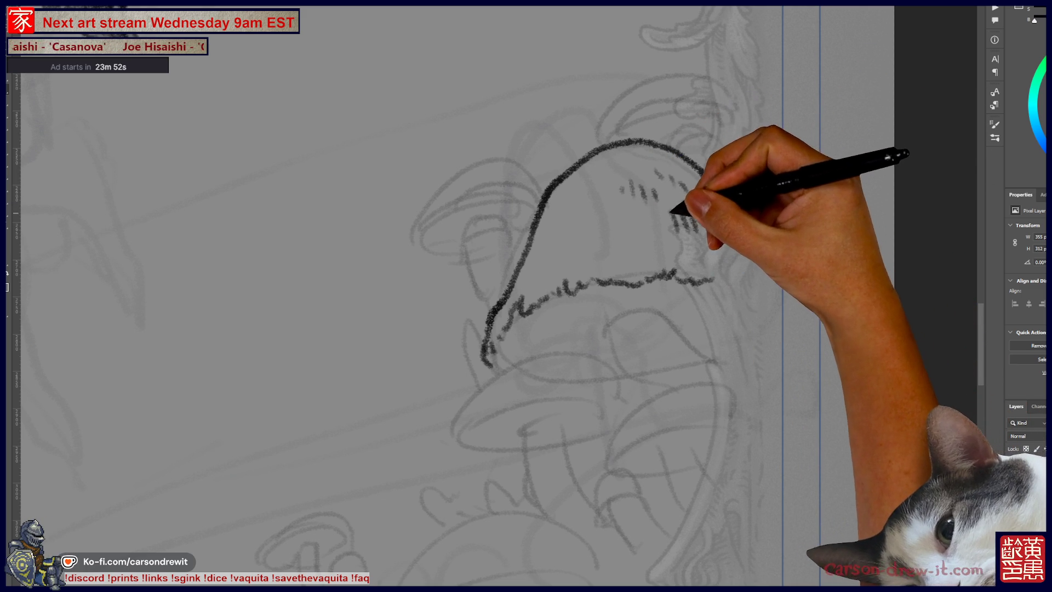
{"action": "left_click_drag", "start_coordinate": [655, 173], "coordinate": [658, 183]}
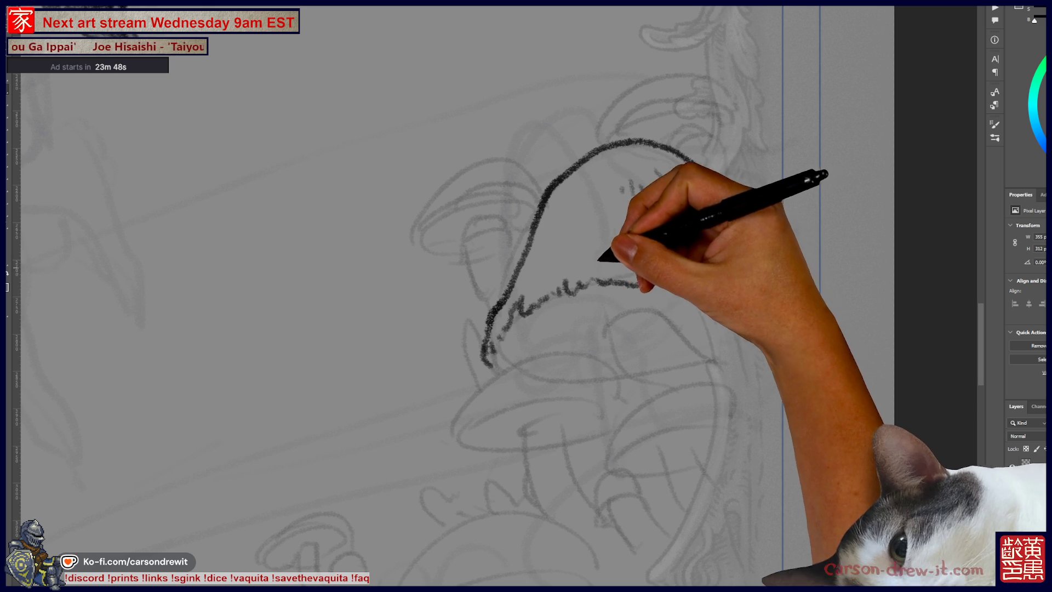
{"action": "mouse_move", "coordinate": [545, 269]}
{"action": "left_mouse_down"}
{"action": "mouse_move", "coordinate": [553, 254]}
{"action": "mouse_move", "coordinate": [576, 255]}
{"action": "left_mouse_up"}
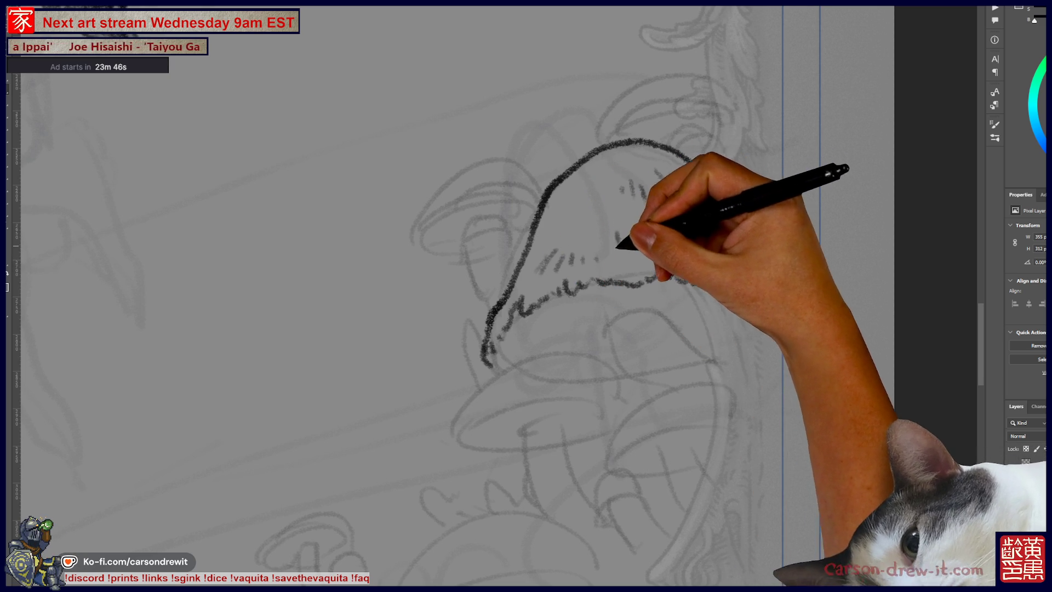
{"action": "left_click_drag", "start_coordinate": [658, 249], "coordinate": [705, 197]}
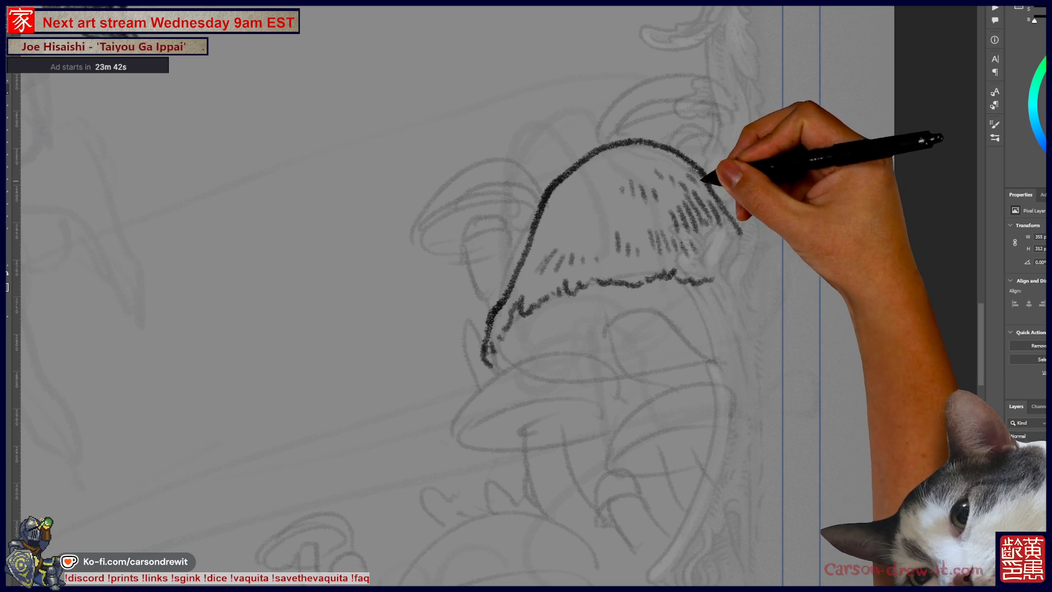
Outline the cap's lower-left bottom edge and darken the gill's left edge and lower line.
{"action": "mouse_move", "coordinate": [488, 353]}
{"action": "left_mouse_down"}
{"action": "mouse_move", "coordinate": [512, 373]}
{"action": "mouse_move", "coordinate": [622, 384]}
{"action": "left_mouse_up"}
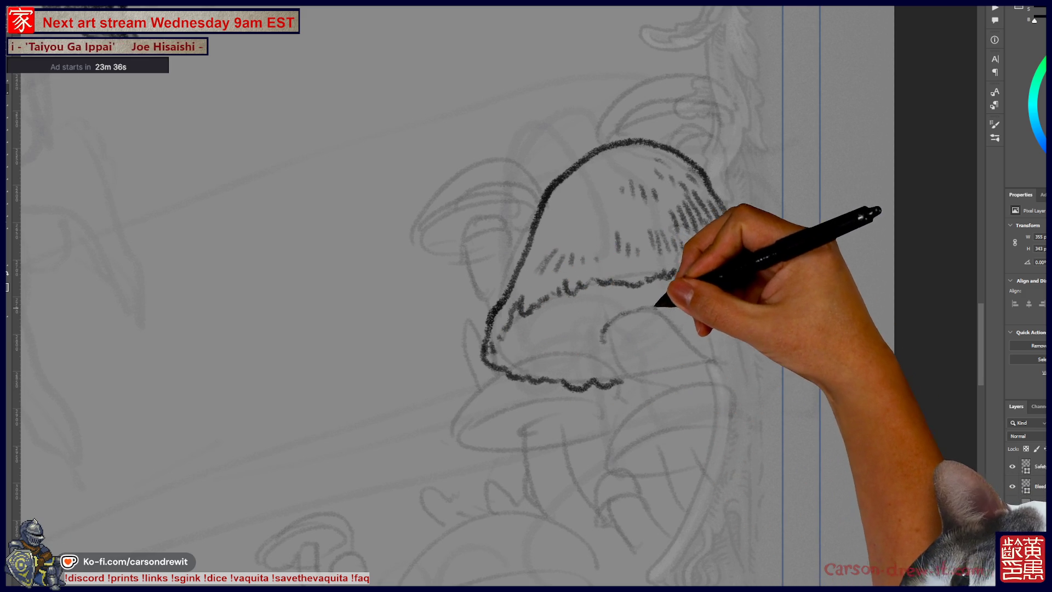
{"action": "mouse_move", "coordinate": [606, 317]}
{"action": "left_mouse_down"}
{"action": "mouse_move", "coordinate": [606, 353]}
{"action": "mouse_move", "coordinate": [618, 336]}
{"action": "left_mouse_up"}
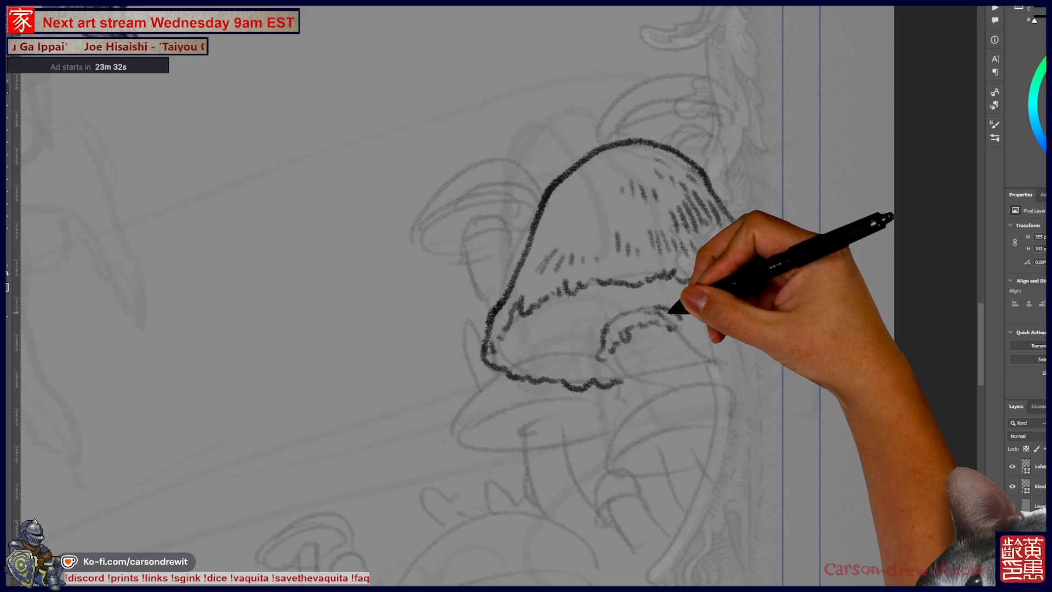
{"action": "mouse_move", "coordinate": [617, 347]}
{"action": "left_mouse_down"}
{"action": "mouse_move", "coordinate": [620, 364]}
{"action": "mouse_move", "coordinate": [663, 392]}
{"action": "left_mouse_up"}
{"action": "mouse_move", "coordinate": [655, 313]}
{"action": "left_mouse_down"}
{"action": "mouse_move", "coordinate": [677, 331]}
{"action": "mouse_move", "coordinate": [633, 356]}
{"action": "mouse_move", "coordinate": [681, 352]}
{"action": "mouse_move", "coordinate": [701, 372]}
{"action": "mouse_move", "coordinate": [697, 353]}
{"action": "mouse_move", "coordinate": [716, 356]}
{"action": "left_mouse_up"}
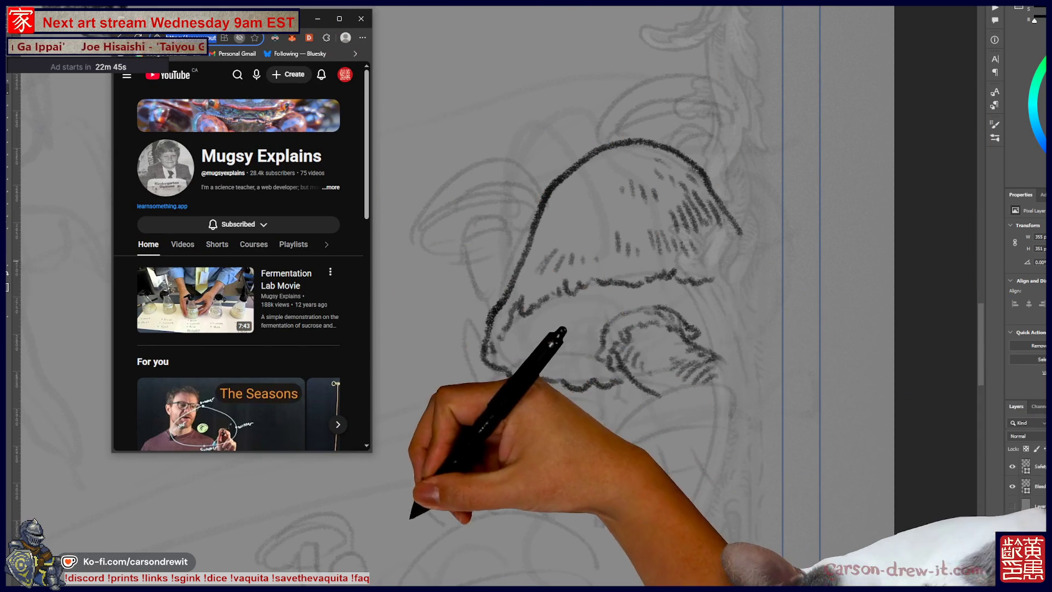
Maximize the browser and browse the channel's featured video, recent uploads, plant Shorts and posts.
{"action": "key", "text": "super+Up"}
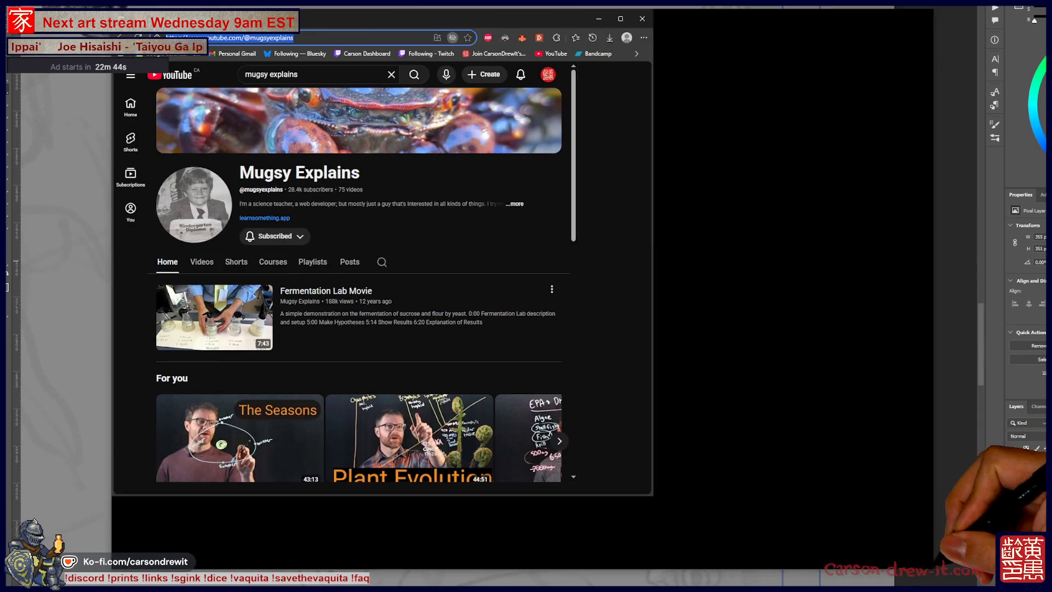
{"action": "scroll", "coordinate": [570, 328], "scroll_direction": "down", "scroll_amount": 4}
{"action": "scroll", "coordinate": [570, 329], "scroll_direction": "up", "scroll_amount": 3}
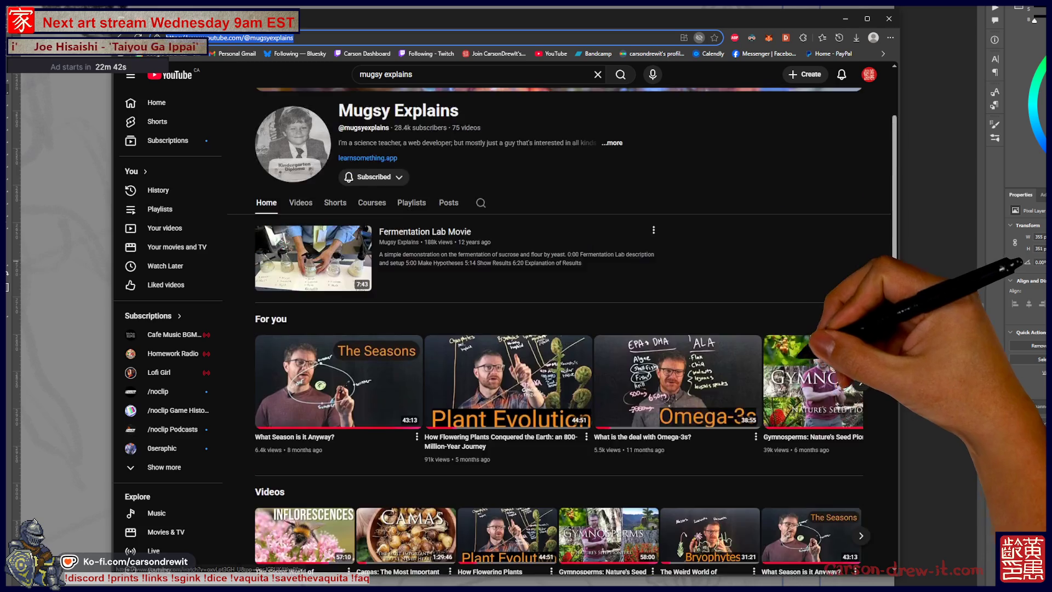
{"action": "scroll", "coordinate": [569, 329], "scroll_direction": "down", "scroll_amount": 3}
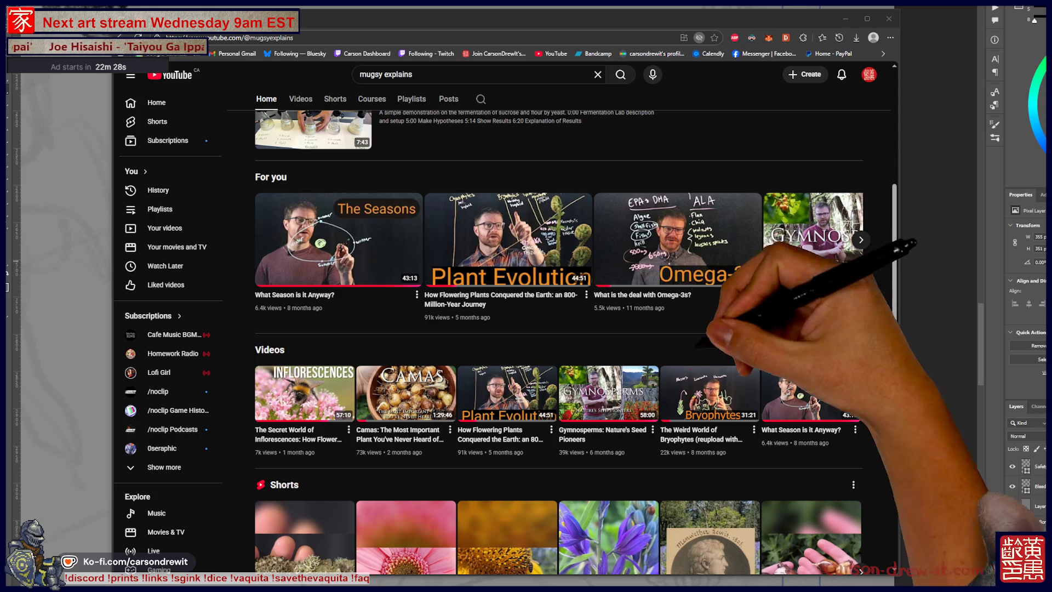
{"action": "scroll", "coordinate": [559, 340], "scroll_direction": "down", "scroll_amount": 2}
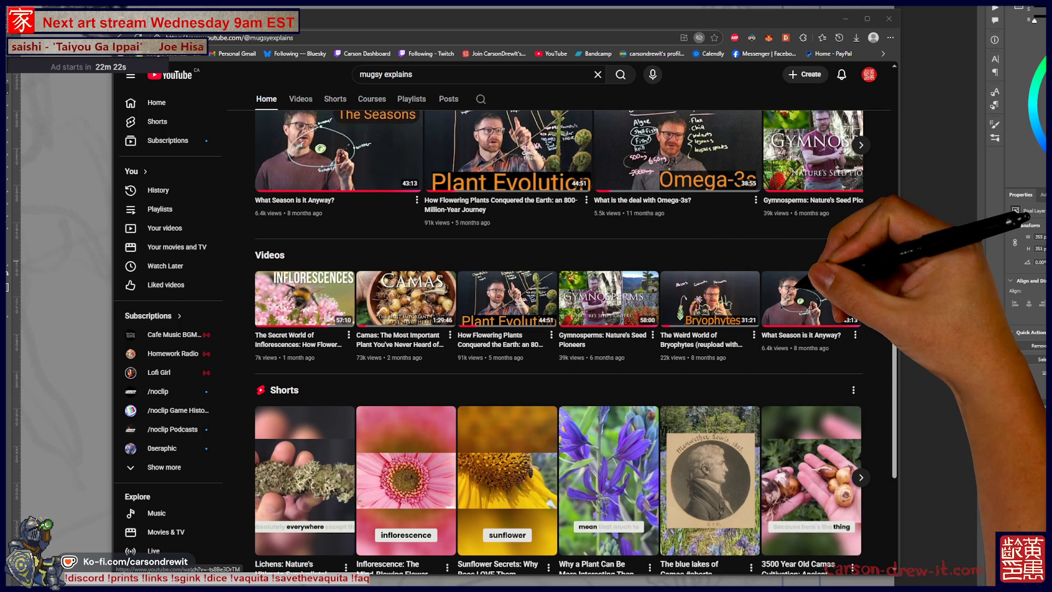
{"action": "scroll", "coordinate": [563, 344], "scroll_direction": "down", "scroll_amount": 3}
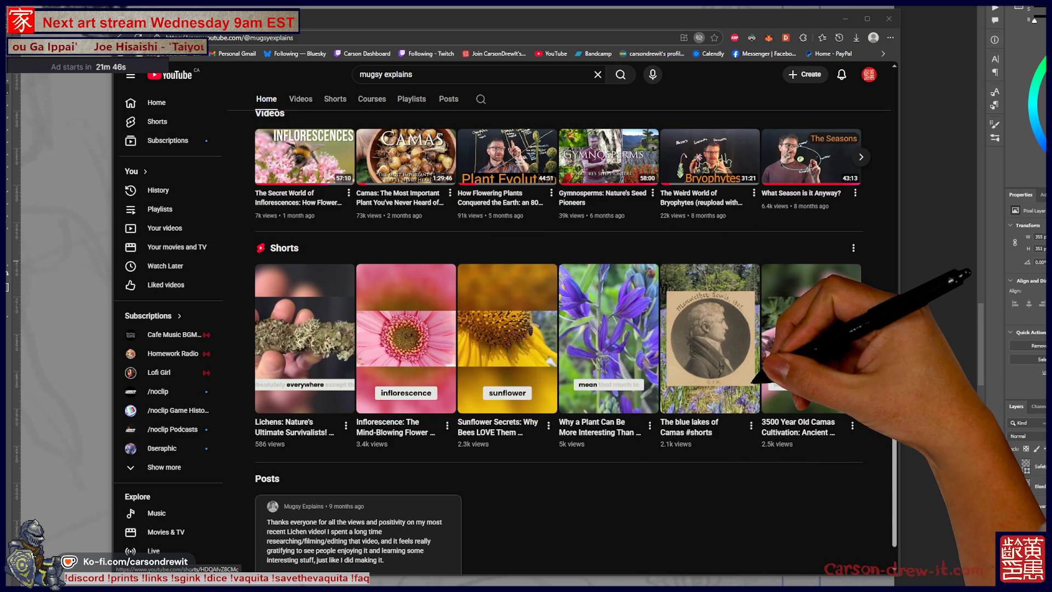
{"action": "scroll", "coordinate": [559, 340], "scroll_direction": "up", "scroll_amount": 5}
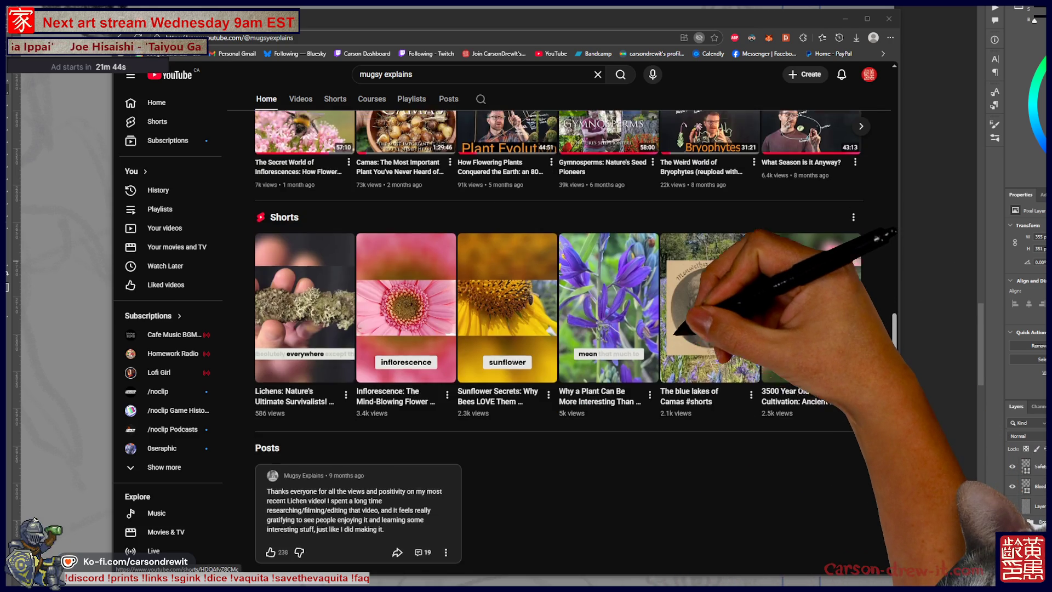
{"action": "scroll", "coordinate": [559, 329], "scroll_direction": "up", "scroll_amount": 3}
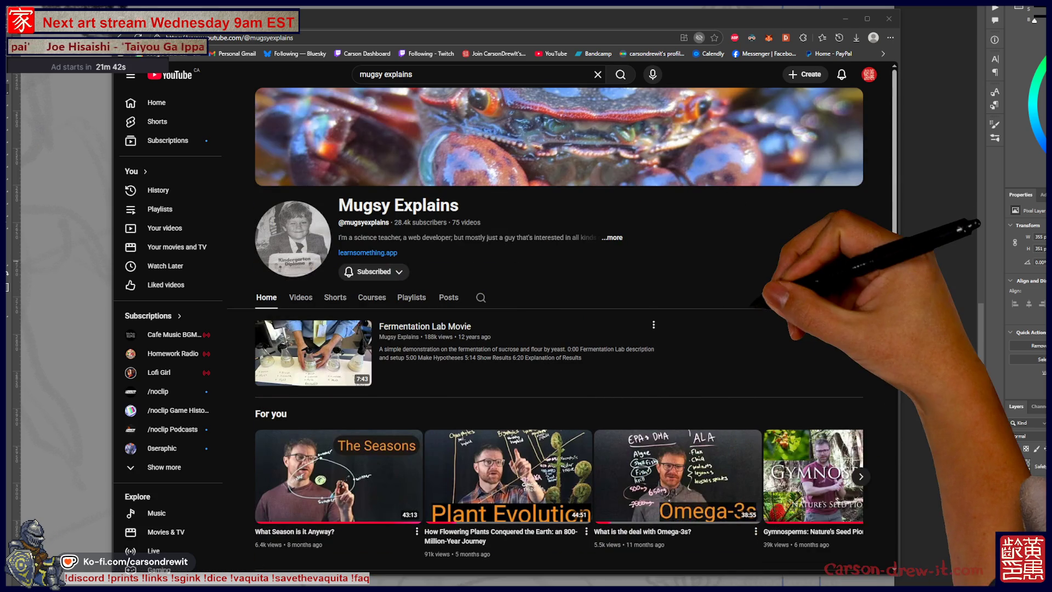
{"action": "scroll", "coordinate": [559, 329], "scroll_direction": "down", "scroll_amount": 3}
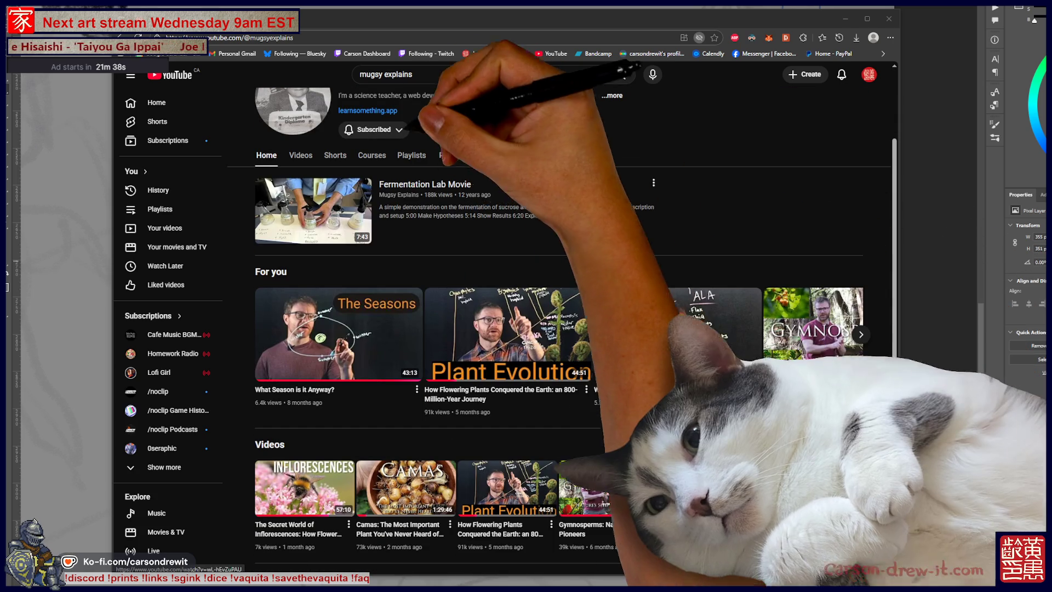
Show the channel's Videos tab and scroll down through its uploads.
{"action": "left_click", "coordinate": [301, 155]}
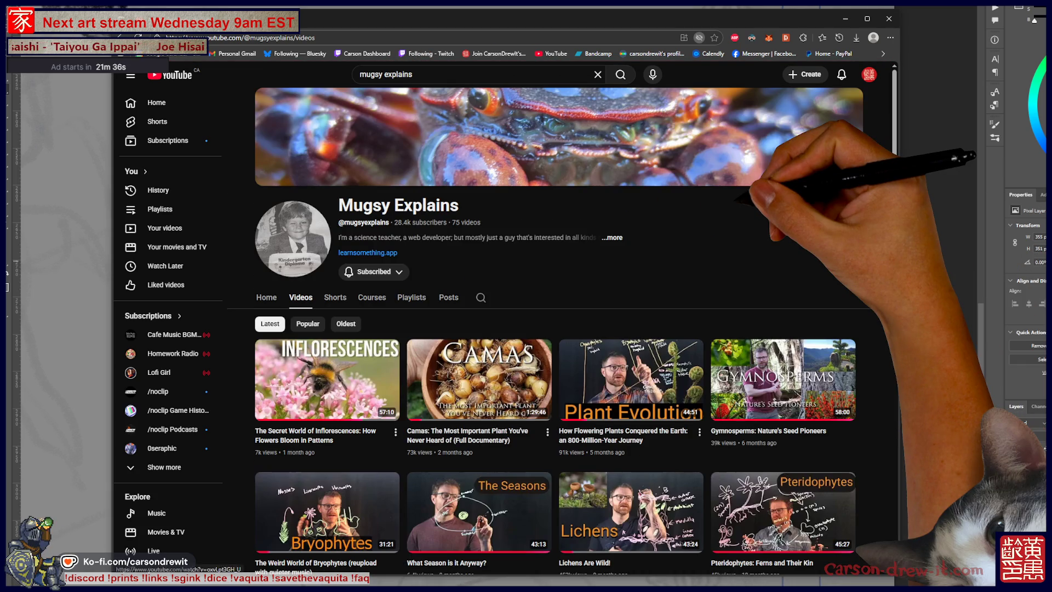
{"action": "scroll", "coordinate": [548, 328], "scroll_direction": "down", "scroll_amount": 3}
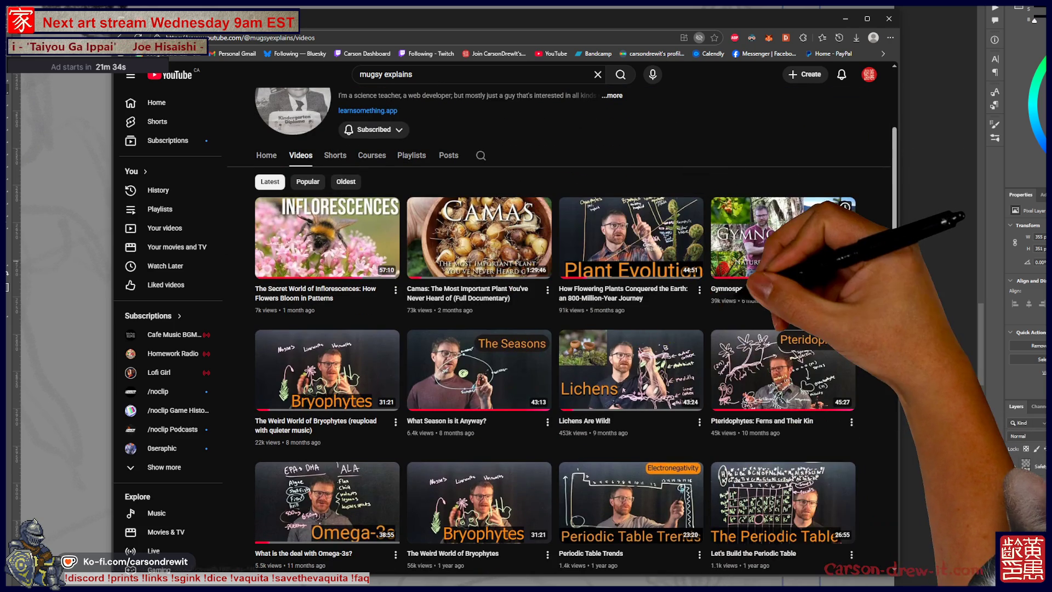
{"action": "scroll", "coordinate": [548, 329], "scroll_direction": "down", "scroll_amount": 2}
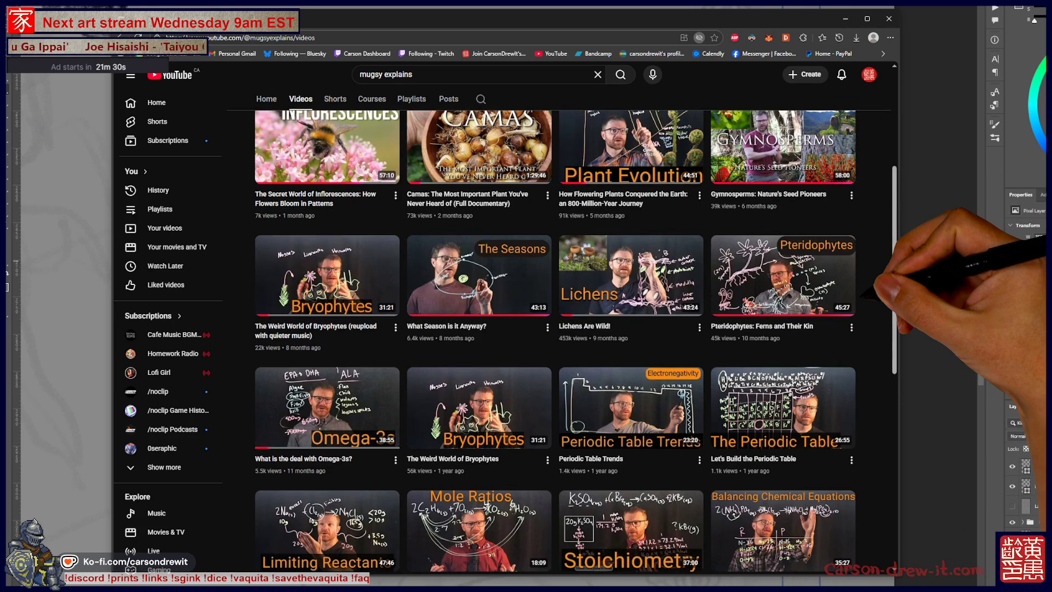
{"action": "scroll", "coordinate": [548, 328], "scroll_direction": "down", "scroll_amount": 5}
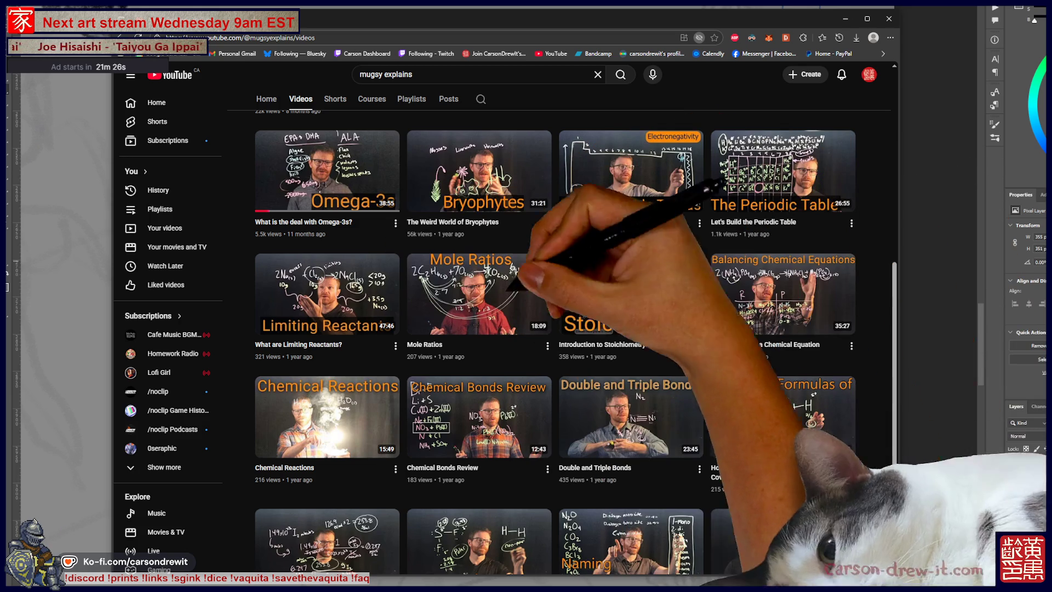
{"action": "scroll", "coordinate": [783, 230], "scroll_direction": "up", "scroll_amount": 1}
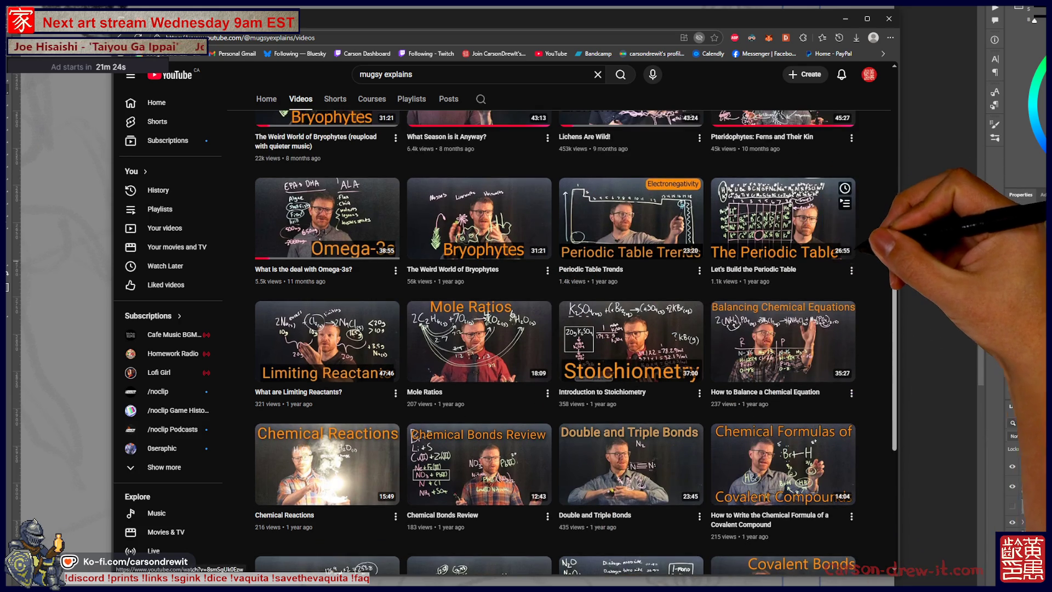
{"action": "scroll", "coordinate": [847, 244], "scroll_direction": "down", "scroll_amount": 3}
{"action": "scroll", "coordinate": [696, 329], "scroll_direction": "down", "scroll_amount": 1}
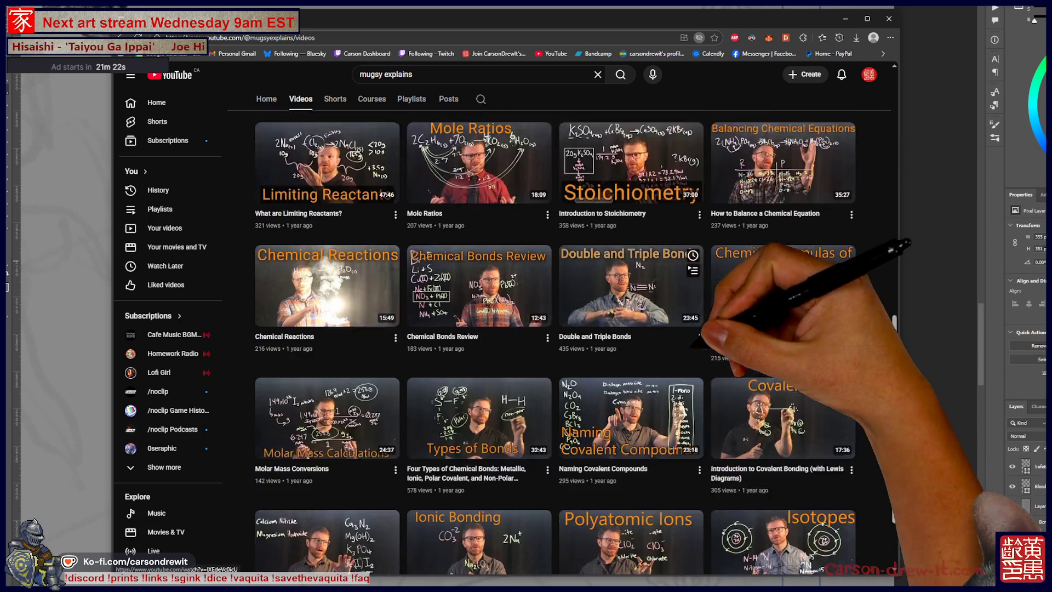
{"action": "scroll", "coordinate": [822, 340], "scroll_direction": "down", "scroll_amount": 3}
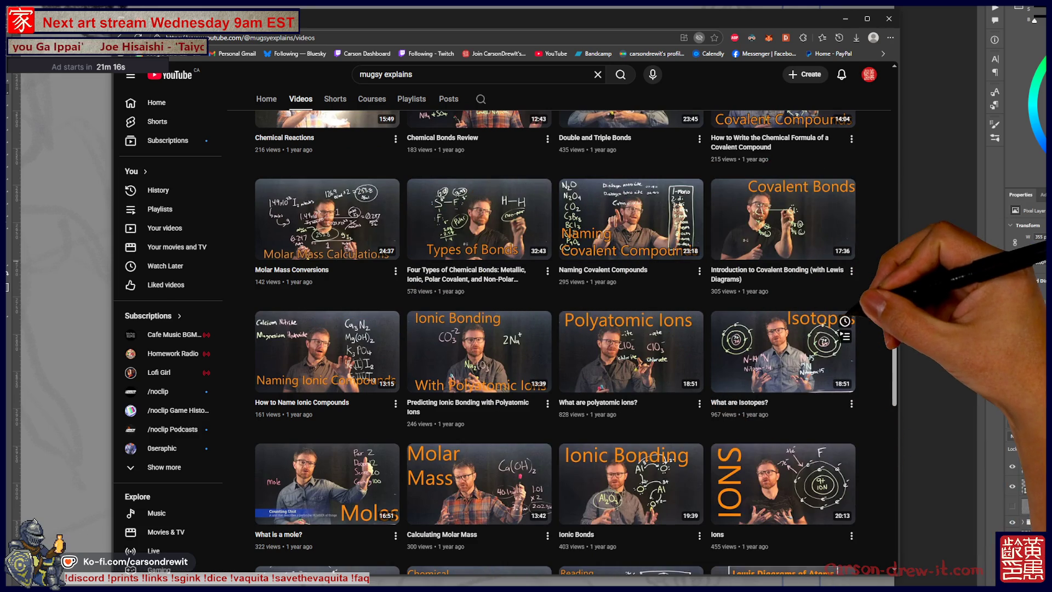
Scroll the Videos list back up to the top.
{"action": "scroll", "coordinate": [795, 350], "scroll_direction": "up", "scroll_amount": 2}
{"action": "scroll", "coordinate": [576, 343], "scroll_direction": "up", "scroll_amount": 3}
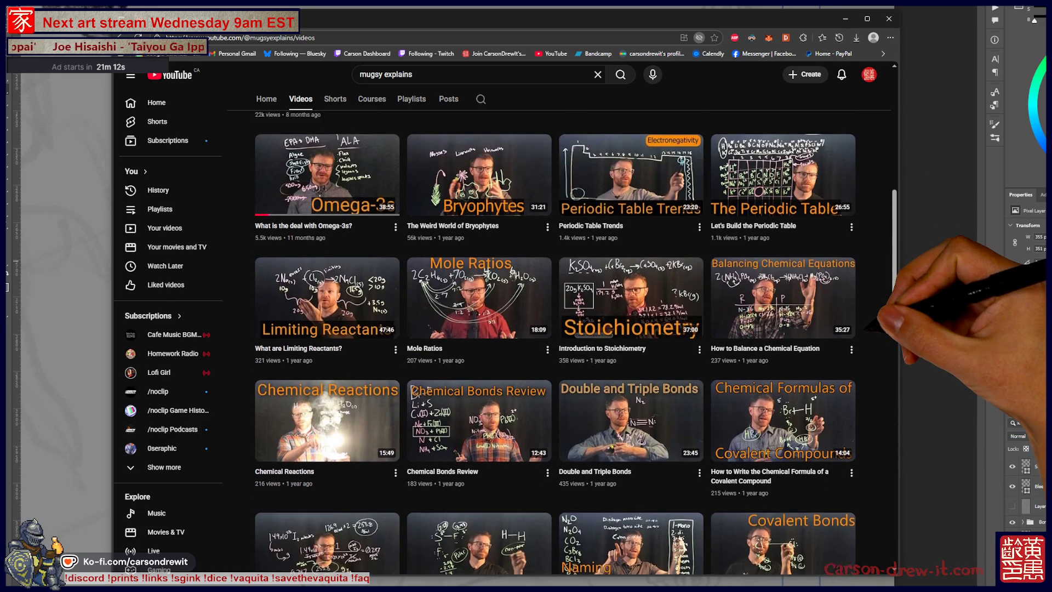
{"action": "scroll", "coordinate": [576, 342], "scroll_direction": "up", "scroll_amount": 1}
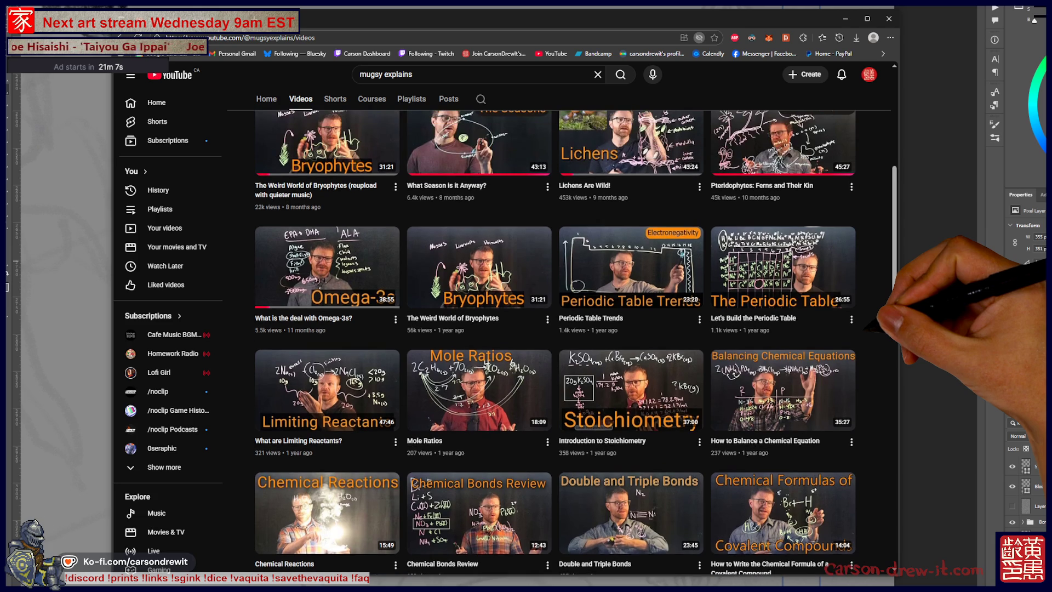
{"action": "scroll", "coordinate": [575, 343], "scroll_direction": "up", "scroll_amount": 2}
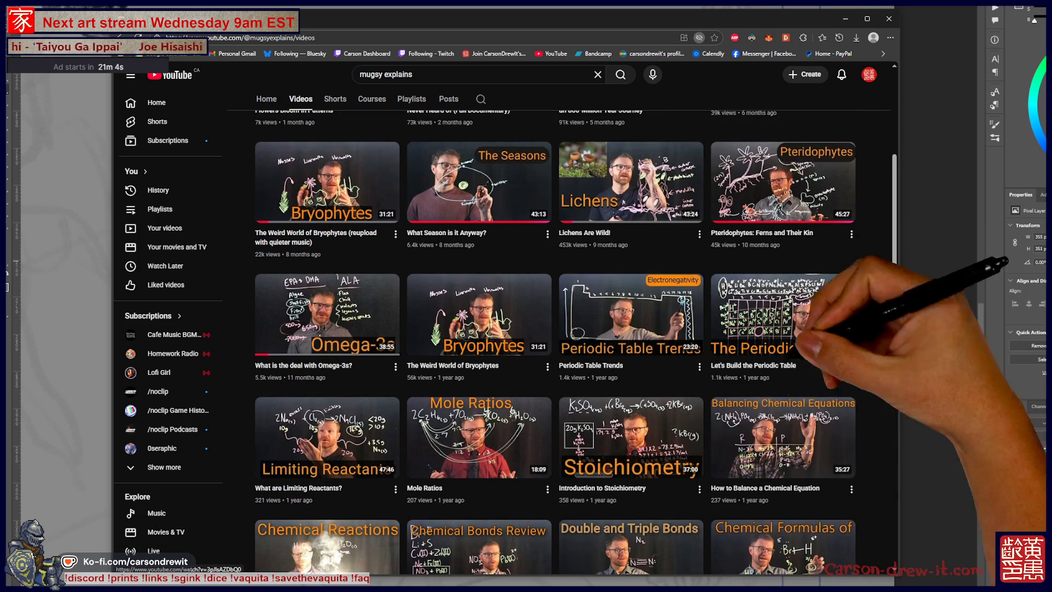
{"action": "scroll", "coordinate": [554, 342], "scroll_direction": "up", "scroll_amount": 1}
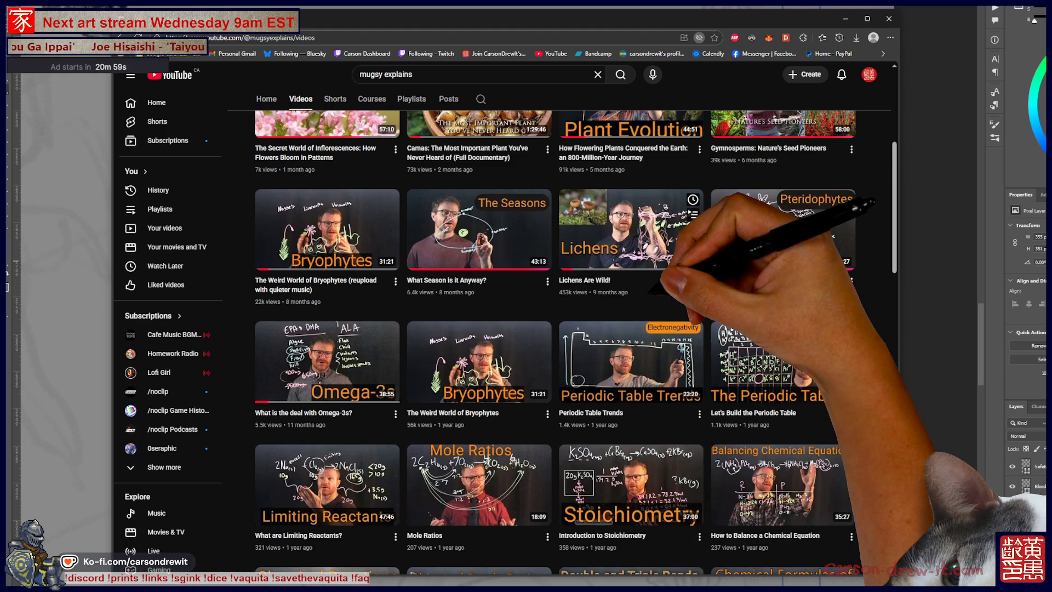
{"action": "scroll", "coordinate": [554, 343], "scroll_direction": "up", "scroll_amount": 2}
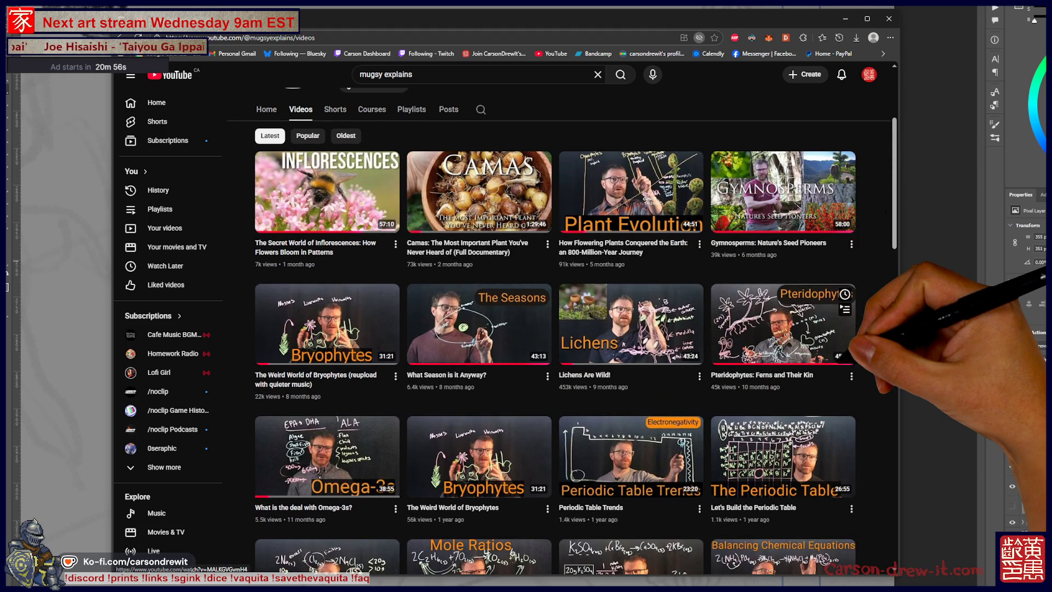
{"action": "scroll", "coordinate": [554, 343], "scroll_direction": "up", "scroll_amount": 2}
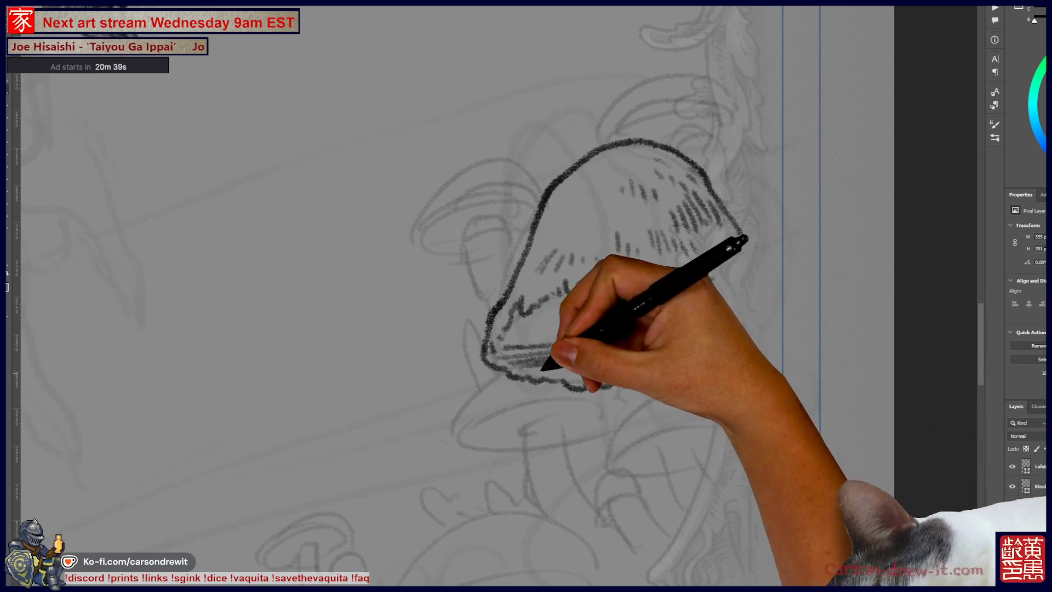
Hatch gill lines under the large cap and ink a small mushroom's cap and stem to its left.
{"action": "mouse_move", "coordinate": [554, 328]}
{"action": "left_mouse_down"}
{"action": "mouse_move", "coordinate": [599, 346]}
{"action": "mouse_move", "coordinate": [557, 305]}
{"action": "mouse_move", "coordinate": [526, 315]}
{"action": "mouse_move", "coordinate": [612, 283]}
{"action": "mouse_move", "coordinate": [544, 306]}
{"action": "mouse_move", "coordinate": [599, 313]}
{"action": "mouse_move", "coordinate": [575, 301]}
{"action": "mouse_move", "coordinate": [611, 308]}
{"action": "mouse_move", "coordinate": [676, 287]}
{"action": "mouse_move", "coordinate": [673, 301]}
{"action": "mouse_move", "coordinate": [709, 277]}
{"action": "mouse_move", "coordinate": [732, 305]}
{"action": "mouse_move", "coordinate": [722, 329]}
{"action": "mouse_move", "coordinate": [697, 329]}
{"action": "mouse_move", "coordinate": [719, 341]}
{"action": "left_mouse_up"}
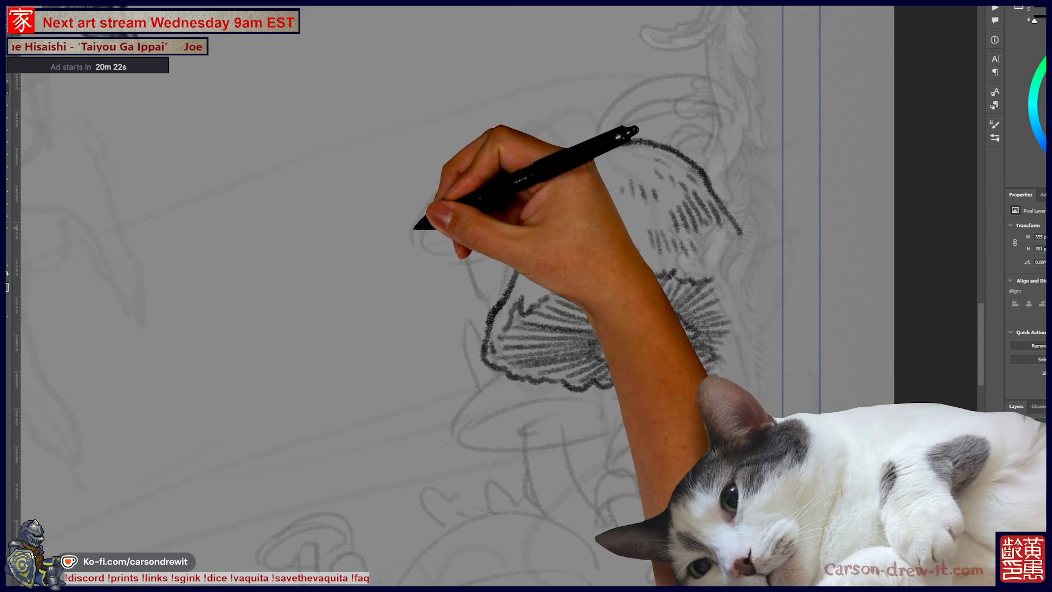
{"action": "left_click_drag", "start_coordinate": [417, 228], "coordinate": [454, 176]}
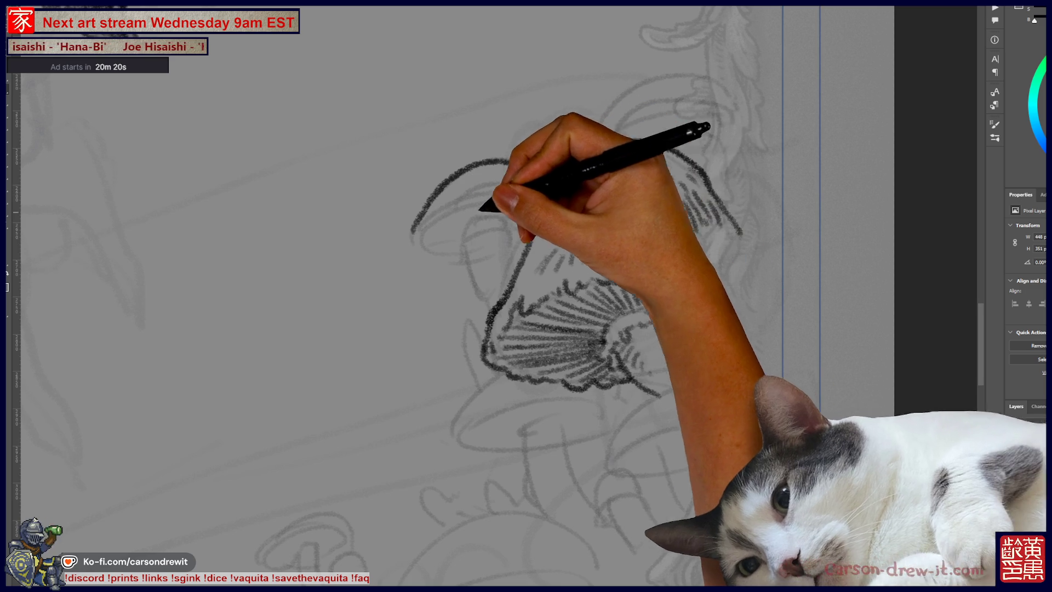
{"action": "mouse_move", "coordinate": [417, 224]}
{"action": "left_mouse_down"}
{"action": "mouse_move", "coordinate": [434, 242]}
{"action": "mouse_move", "coordinate": [434, 216]}
{"action": "mouse_move", "coordinate": [493, 188]}
{"action": "mouse_move", "coordinate": [526, 197]}
{"action": "left_mouse_up"}
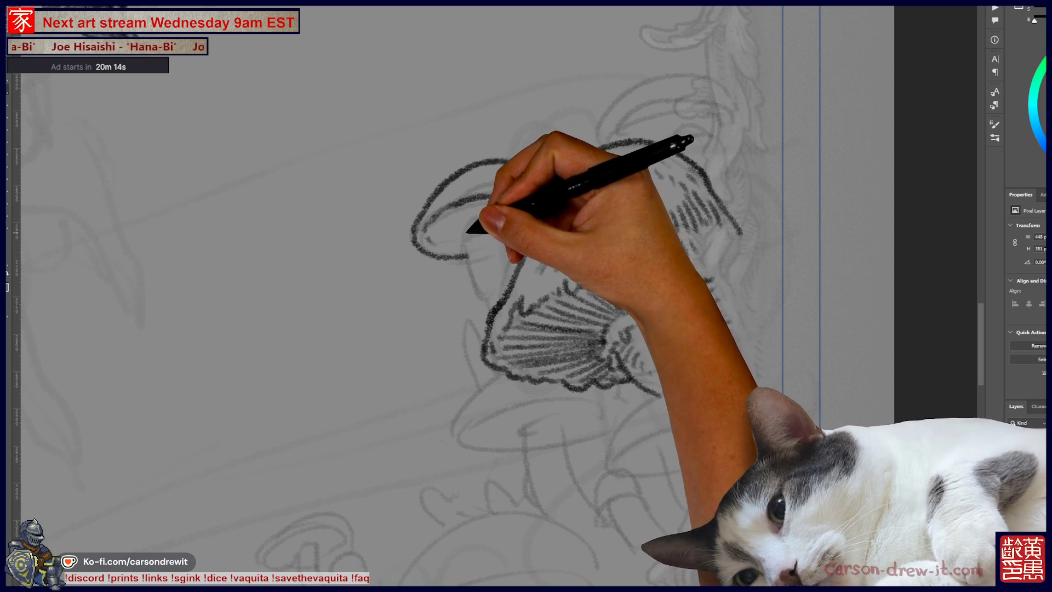
{"action": "left_click_drag", "start_coordinate": [463, 243], "coordinate": [462, 270]}
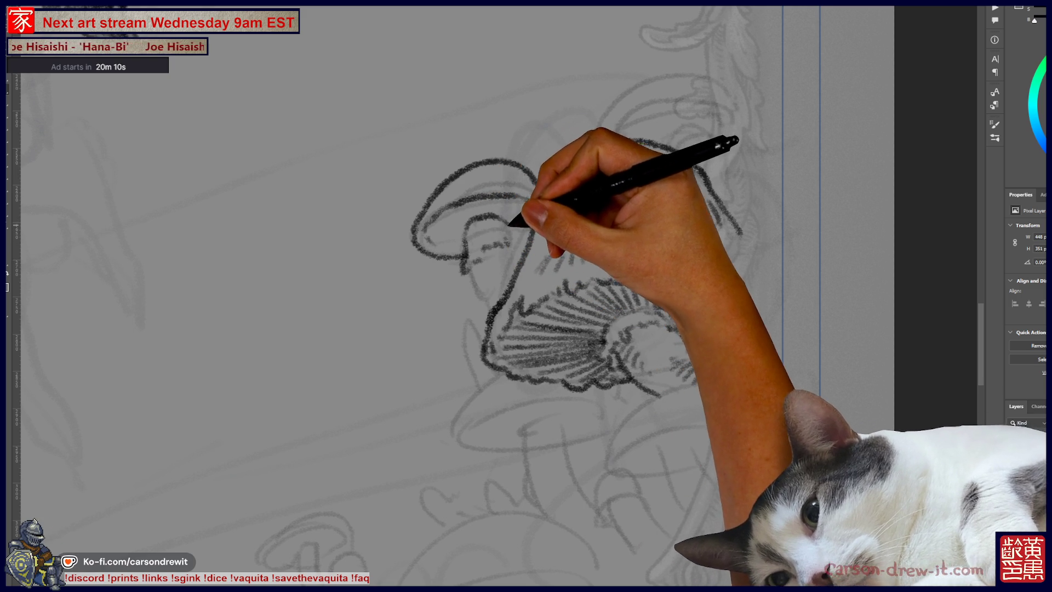
{"action": "mouse_move", "coordinate": [471, 273]}
{"action": "left_mouse_down"}
{"action": "mouse_move", "coordinate": [505, 313]}
{"action": "mouse_move", "coordinate": [526, 249]}
{"action": "left_mouse_up"}
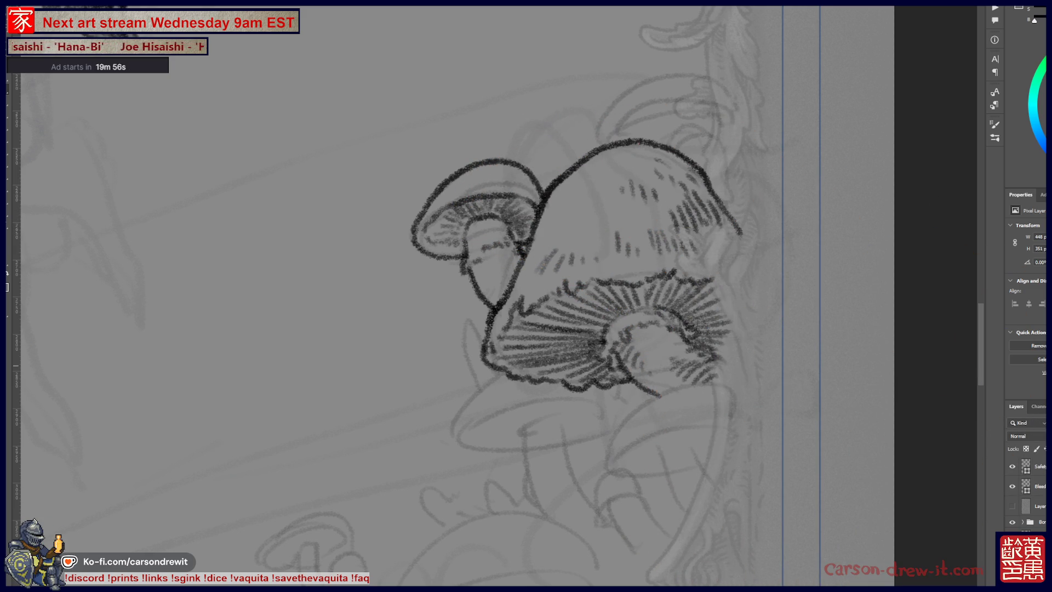
Outline a small extra cap peeking up behind the large mushroom's upper right.
{"action": "scroll", "coordinate": [586, 274], "scroll_direction": "down", "scroll_amount": 5}
{"action": "scroll", "coordinate": [589, 356], "scroll_direction": "up", "scroll_amount": 3}
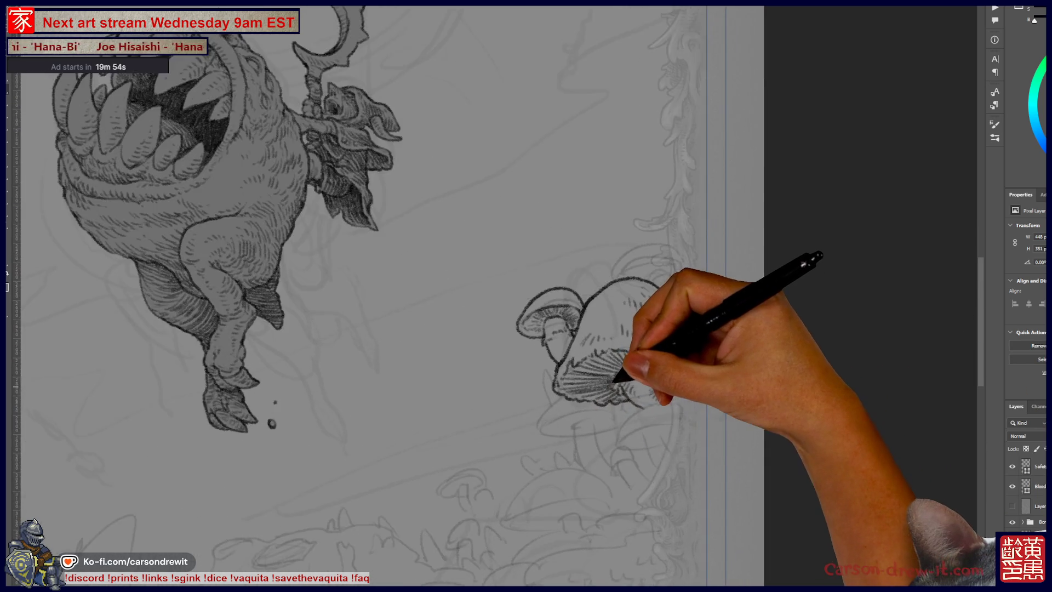
{"action": "scroll", "coordinate": [605, 386], "scroll_direction": "up", "scroll_amount": 2}
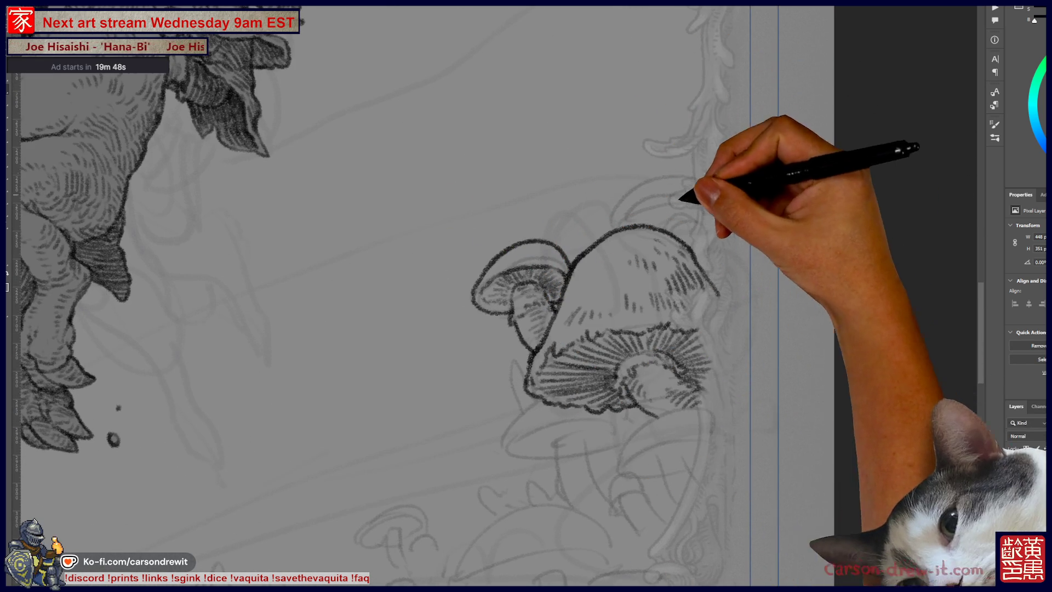
{"action": "left_click_drag", "start_coordinate": [679, 199], "coordinate": [598, 221]}
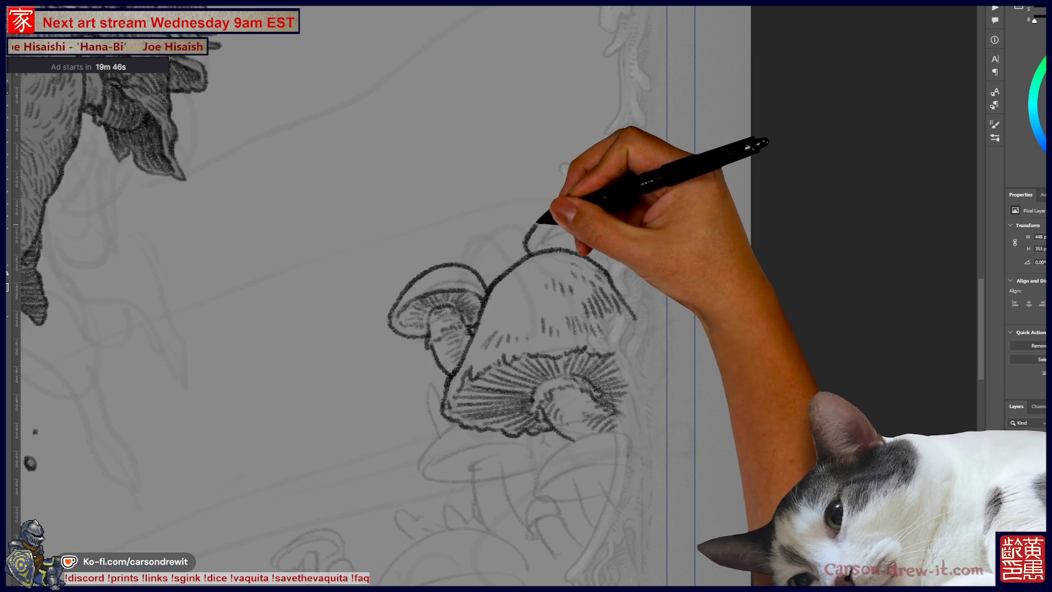
{"action": "left_click_drag", "start_coordinate": [636, 219], "coordinate": [613, 264]}
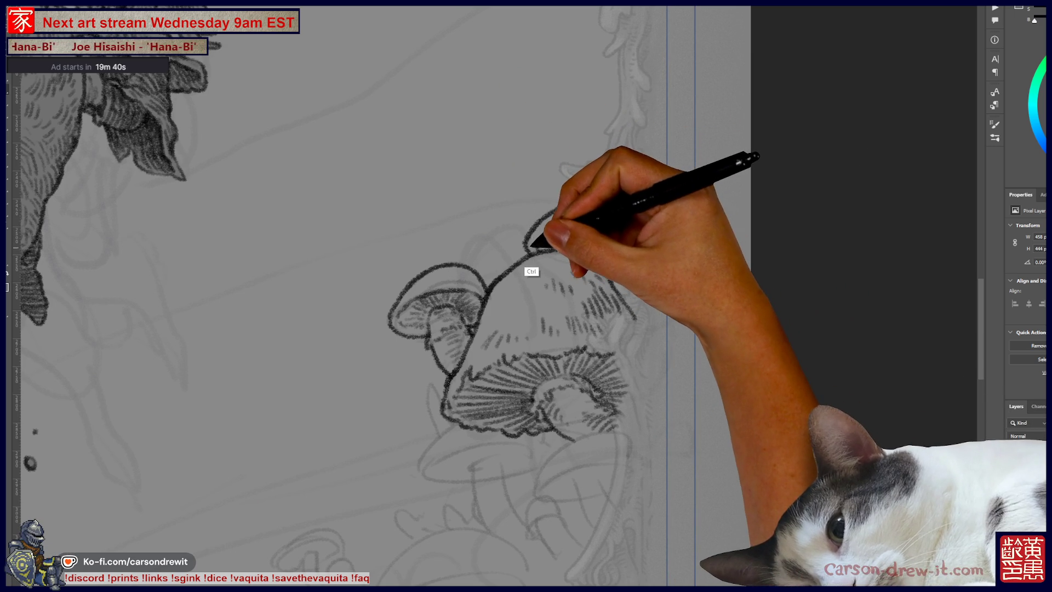
{"action": "left_click_drag", "start_coordinate": [526, 249], "coordinate": [581, 200]}
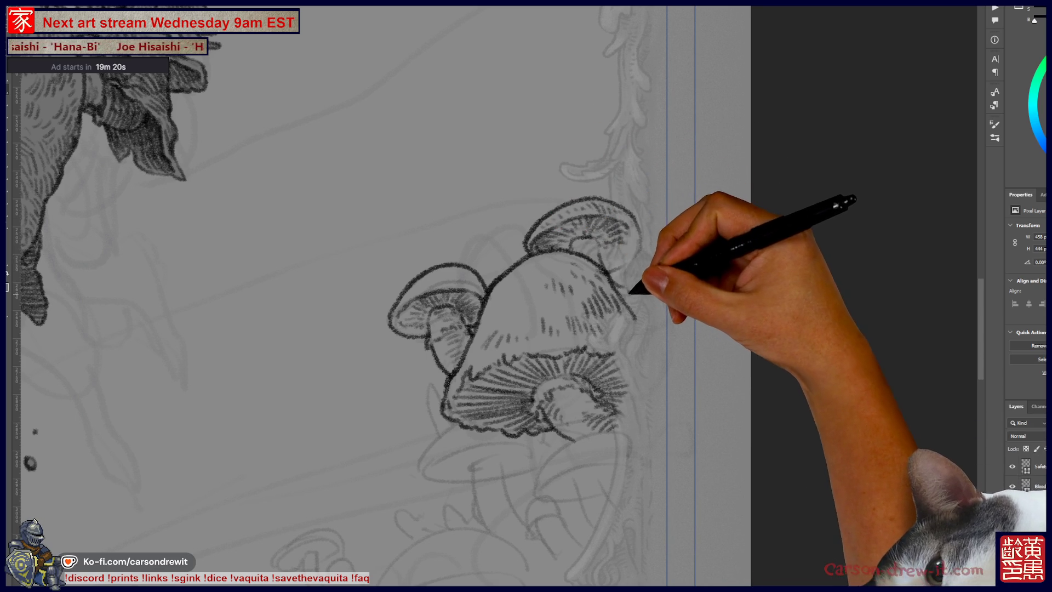
{"action": "left_click_drag", "start_coordinate": [635, 352], "coordinate": [710, 264]}
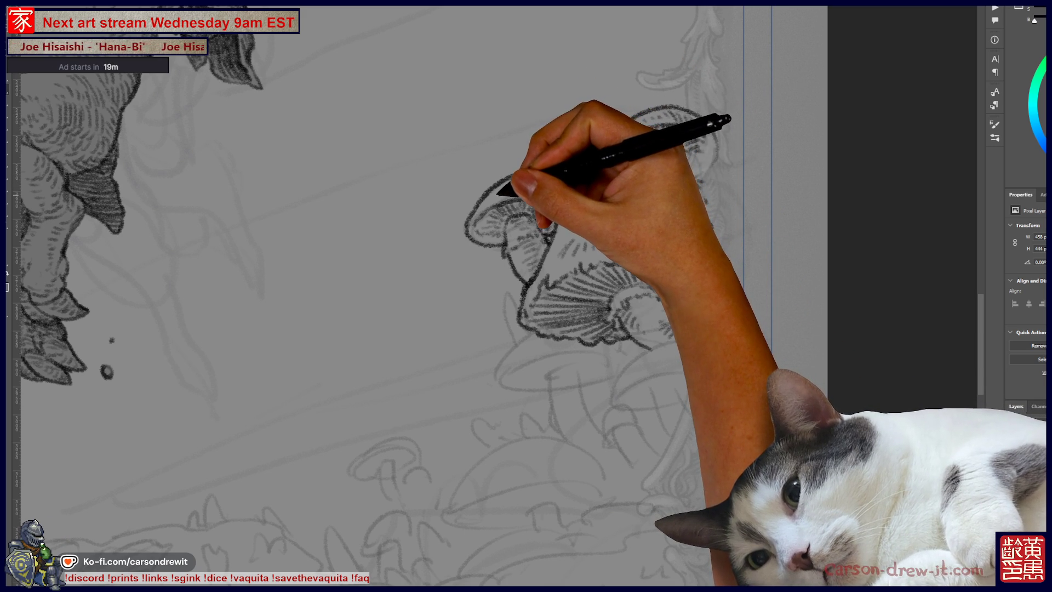
{"action": "scroll", "coordinate": [416, 296], "scroll_direction": "down", "scroll_amount": 2}
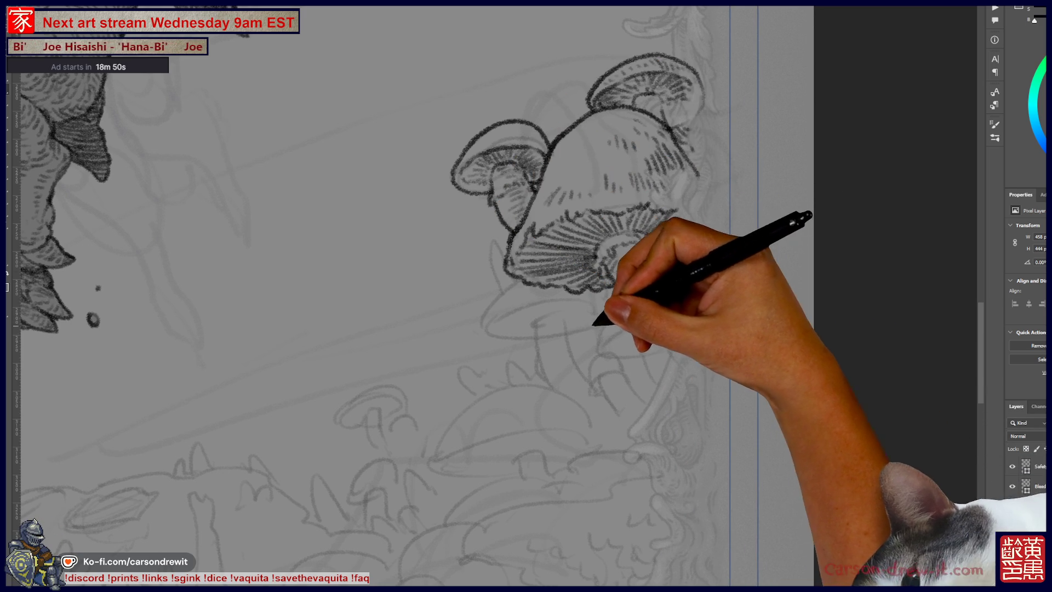
Ink a lower mushroom cap's curved outline and hatched gills beneath the large cap's right side.
{"action": "left_click_drag", "start_coordinate": [574, 355], "coordinate": [592, 327]}
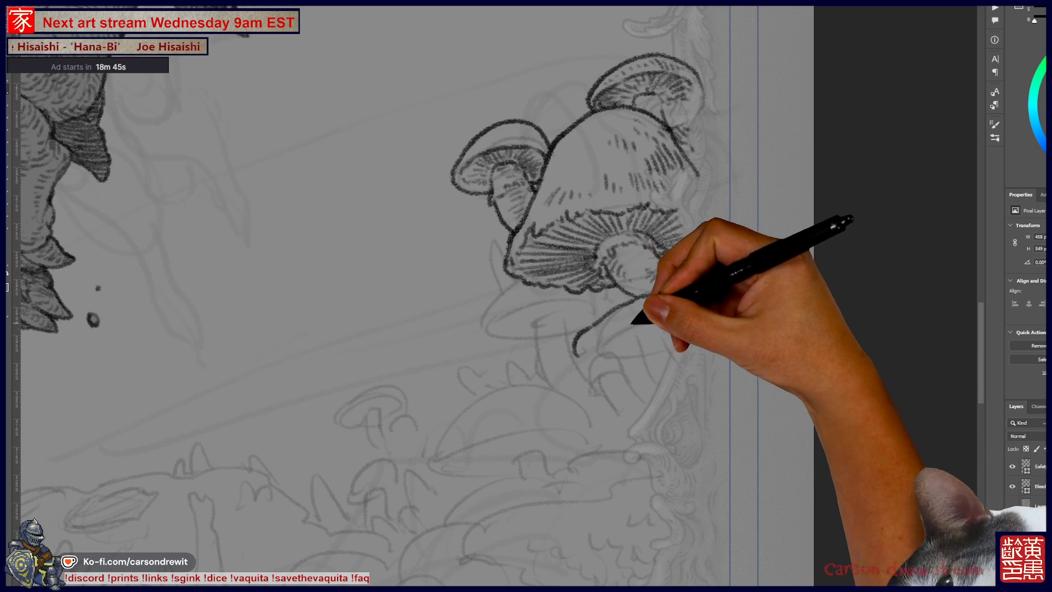
{"action": "left_click_drag", "start_coordinate": [574, 356], "coordinate": [603, 360]}
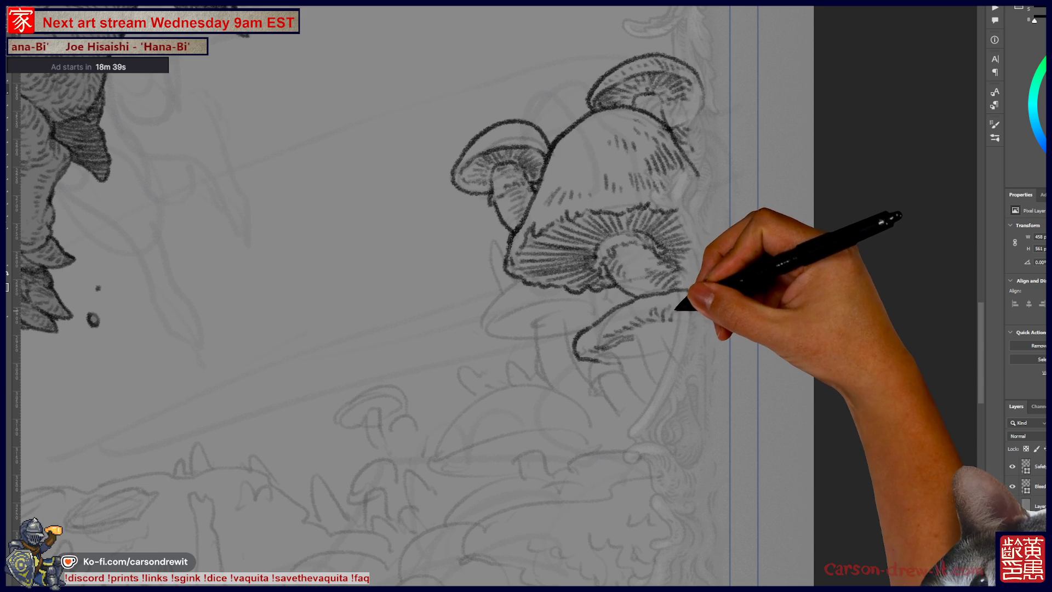
{"action": "left_click_drag", "start_coordinate": [658, 310], "coordinate": [672, 321]}
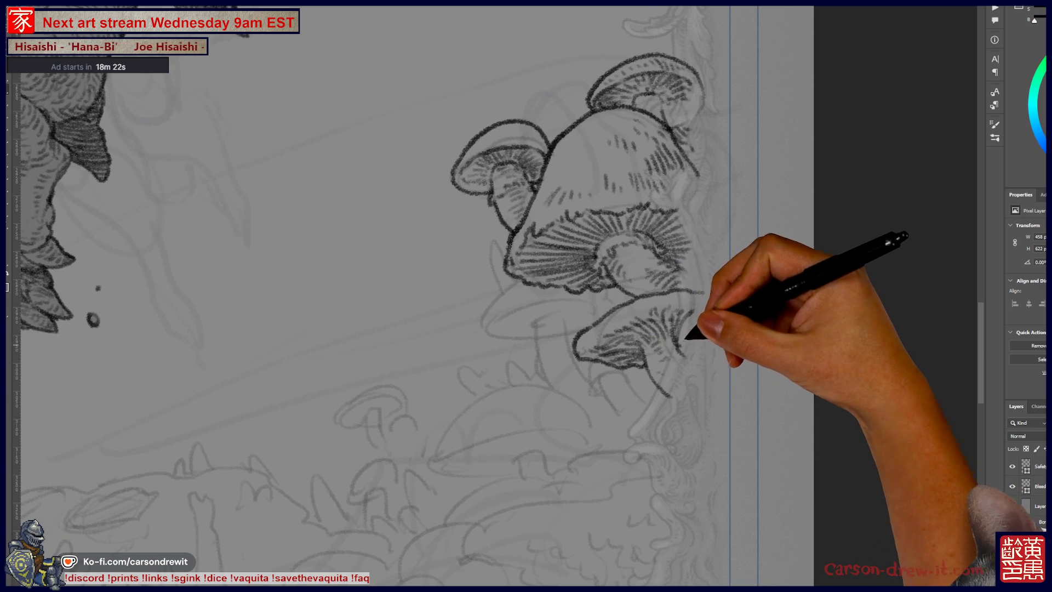
{"action": "left_click_drag", "start_coordinate": [580, 352], "coordinate": [716, 334]}
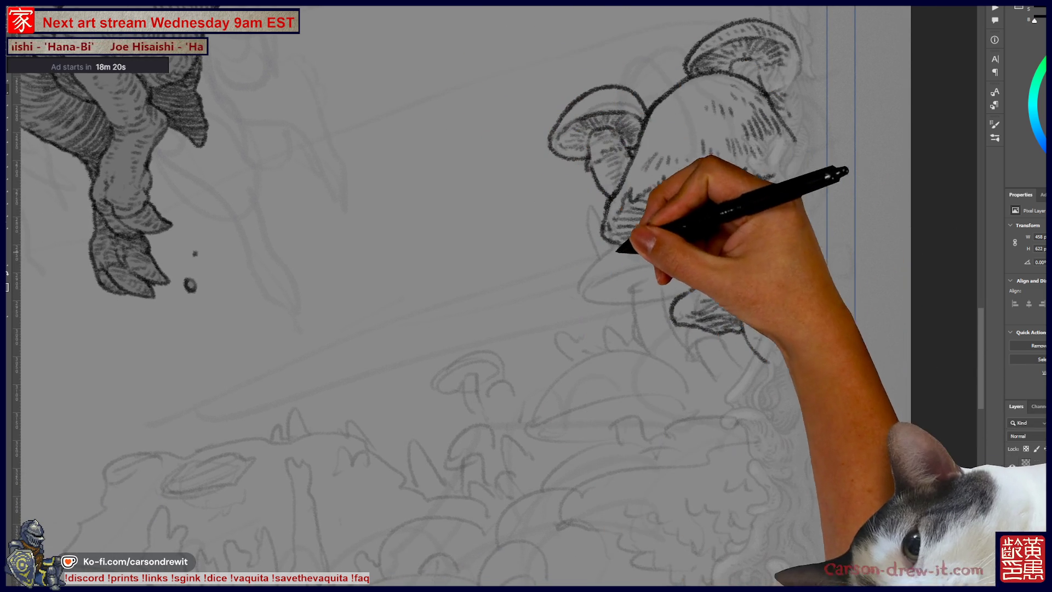
Outline the cap below the large mushroom's left side and add lines along its stem.
{"action": "mouse_move", "coordinate": [617, 244]}
{"action": "left_mouse_down"}
{"action": "mouse_move", "coordinate": [586, 287]}
{"action": "mouse_move", "coordinate": [599, 291]}
{"action": "left_mouse_up"}
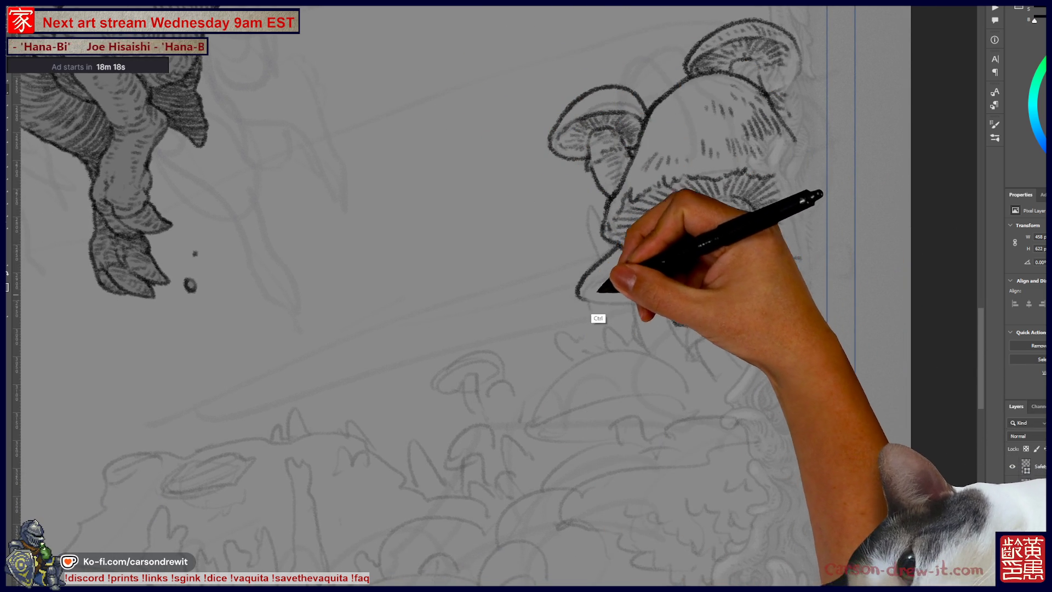
{"action": "mouse_move", "coordinate": [610, 241]}
{"action": "left_mouse_down"}
{"action": "mouse_move", "coordinate": [594, 287]}
{"action": "mouse_move", "coordinate": [608, 300]}
{"action": "mouse_move", "coordinate": [616, 281]}
{"action": "mouse_move", "coordinate": [587, 281]}
{"action": "mouse_move", "coordinate": [618, 263]}
{"action": "mouse_move", "coordinate": [672, 252]}
{"action": "mouse_move", "coordinate": [704, 275]}
{"action": "mouse_move", "coordinate": [674, 251]}
{"action": "mouse_move", "coordinate": [606, 271]}
{"action": "mouse_move", "coordinate": [674, 247]}
{"action": "mouse_move", "coordinate": [704, 258]}
{"action": "mouse_move", "coordinate": [696, 301]}
{"action": "mouse_move", "coordinate": [742, 296]}
{"action": "mouse_move", "coordinate": [719, 244]}
{"action": "mouse_move", "coordinate": [691, 324]}
{"action": "mouse_move", "coordinate": [705, 218]}
{"action": "left_mouse_up"}
{"action": "mouse_move", "coordinate": [633, 138]}
{"action": "left_mouse_down"}
{"action": "mouse_move", "coordinate": [582, 148]}
{"action": "mouse_move", "coordinate": [599, 176]}
{"action": "mouse_move", "coordinate": [619, 183]}
{"action": "mouse_move", "coordinate": [587, 183]}
{"action": "mouse_move", "coordinate": [573, 201]}
{"action": "left_mouse_up"}
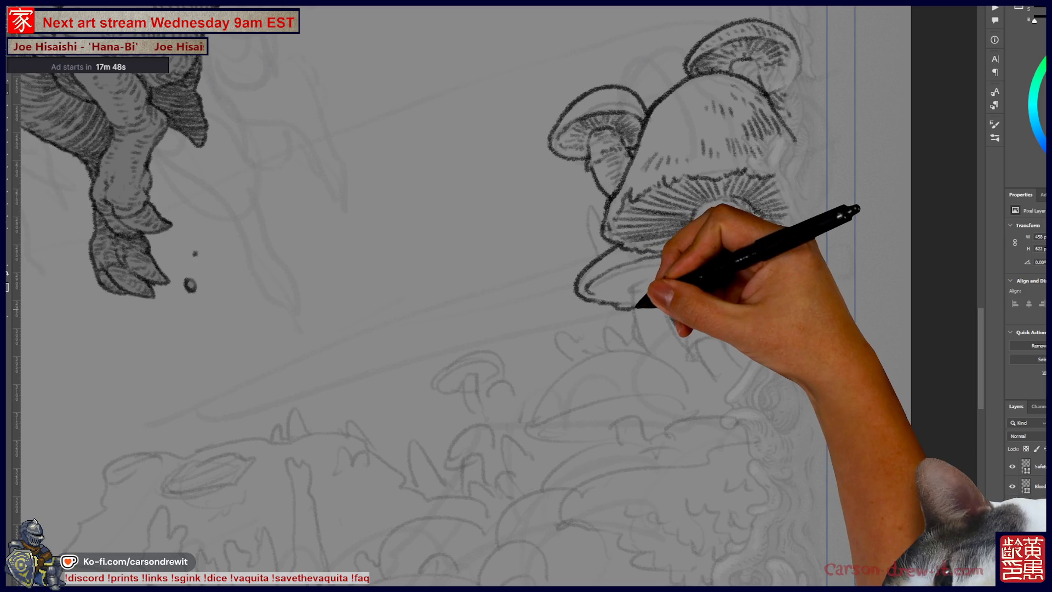
Darken the lower cap's edges, extend its stem downward and hatch its gills.
{"action": "mouse_move", "coordinate": [627, 305]}
{"action": "left_mouse_down"}
{"action": "mouse_move", "coordinate": [581, 287]}
{"action": "mouse_move", "coordinate": [633, 290]}
{"action": "left_mouse_up"}
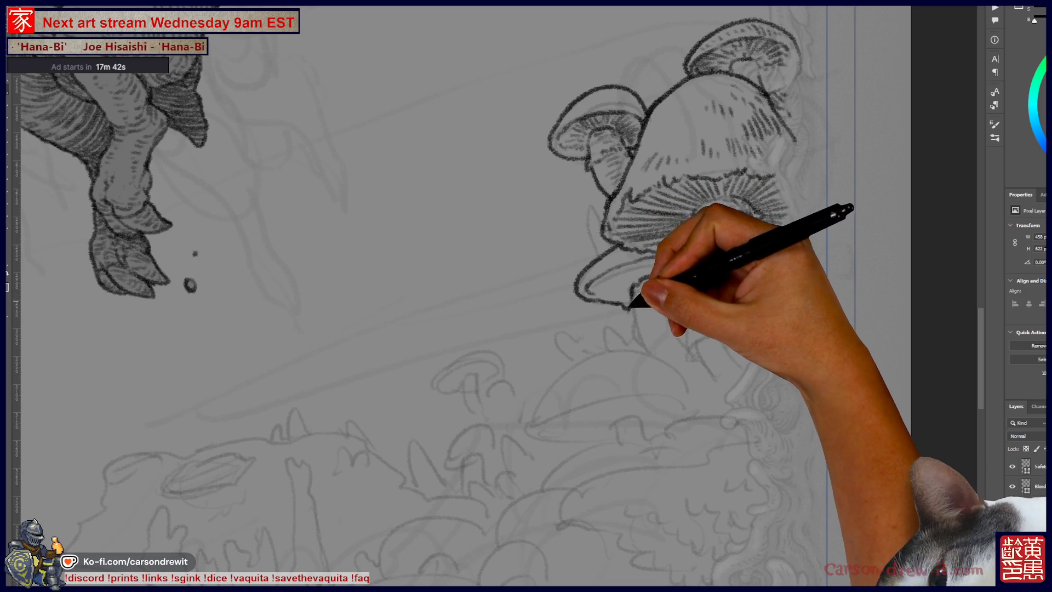
{"action": "left_click_drag", "start_coordinate": [635, 341], "coordinate": [644, 354]}
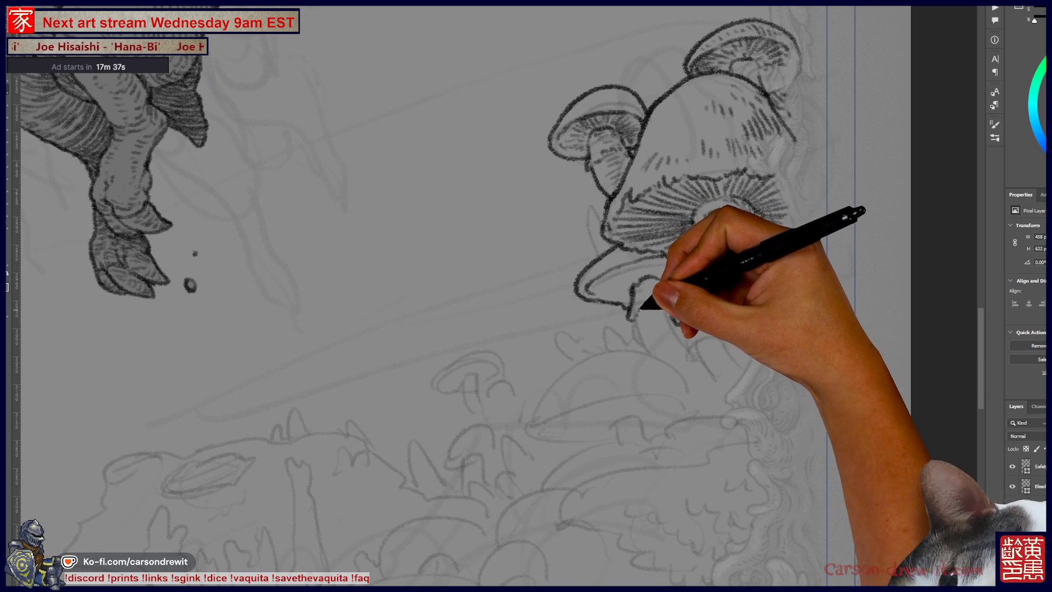
{"action": "left_click_drag", "start_coordinate": [680, 321], "coordinate": [767, 361]}
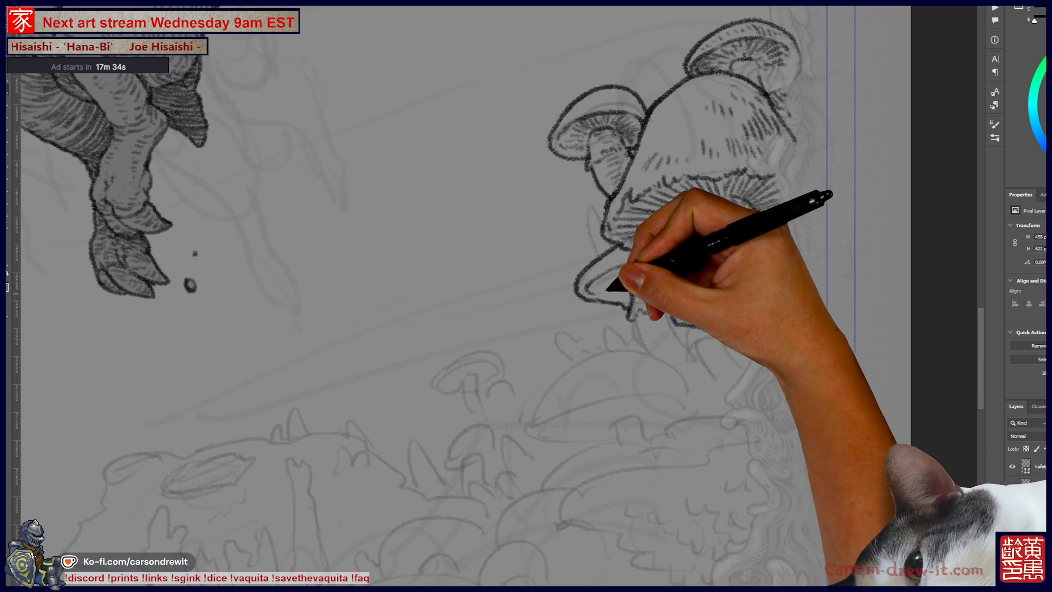
{"action": "left_click_drag", "start_coordinate": [610, 284], "coordinate": [599, 281]}
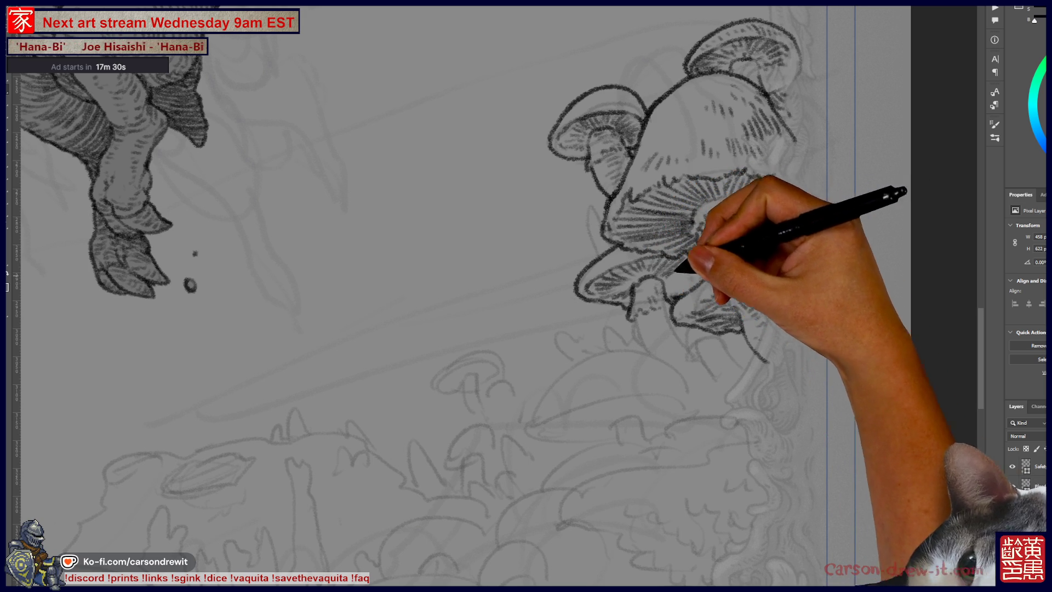
{"action": "mouse_move", "coordinate": [673, 280]}
{"action": "left_mouse_down"}
{"action": "mouse_move", "coordinate": [698, 301]}
{"action": "mouse_move", "coordinate": [698, 324]}
{"action": "mouse_move", "coordinate": [703, 252]}
{"action": "left_mouse_up"}
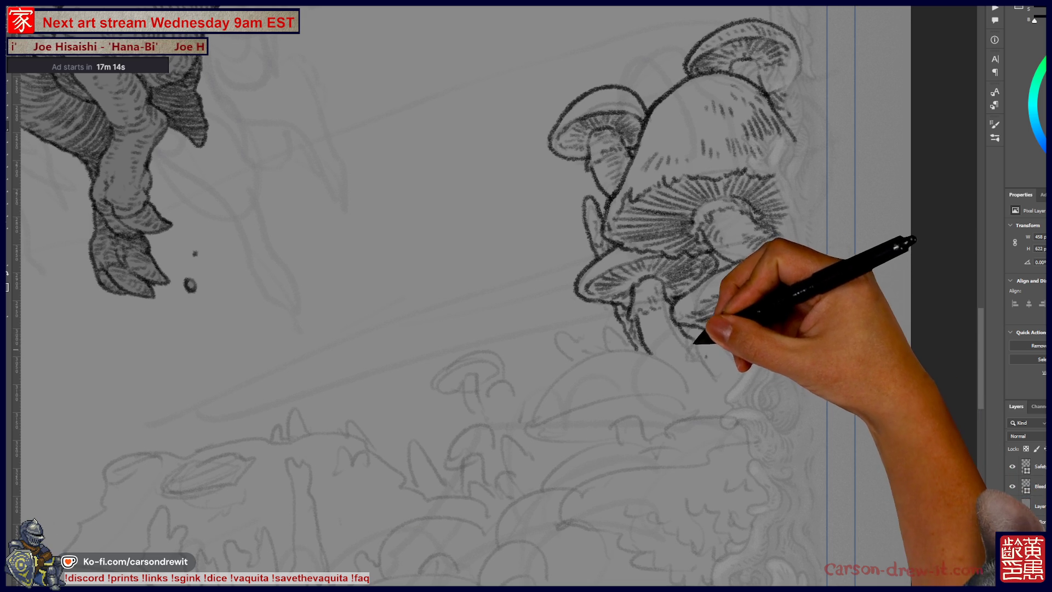
Hatch the lower mushroom, lengthen its stem, and ink a sweeping cap arc beneath the cluster.
{"action": "mouse_move", "coordinate": [688, 355]}
{"action": "left_mouse_down"}
{"action": "mouse_move", "coordinate": [730, 345]}
{"action": "mouse_move", "coordinate": [717, 317]}
{"action": "mouse_move", "coordinate": [735, 318]}
{"action": "mouse_move", "coordinate": [734, 343]}
{"action": "left_mouse_up"}
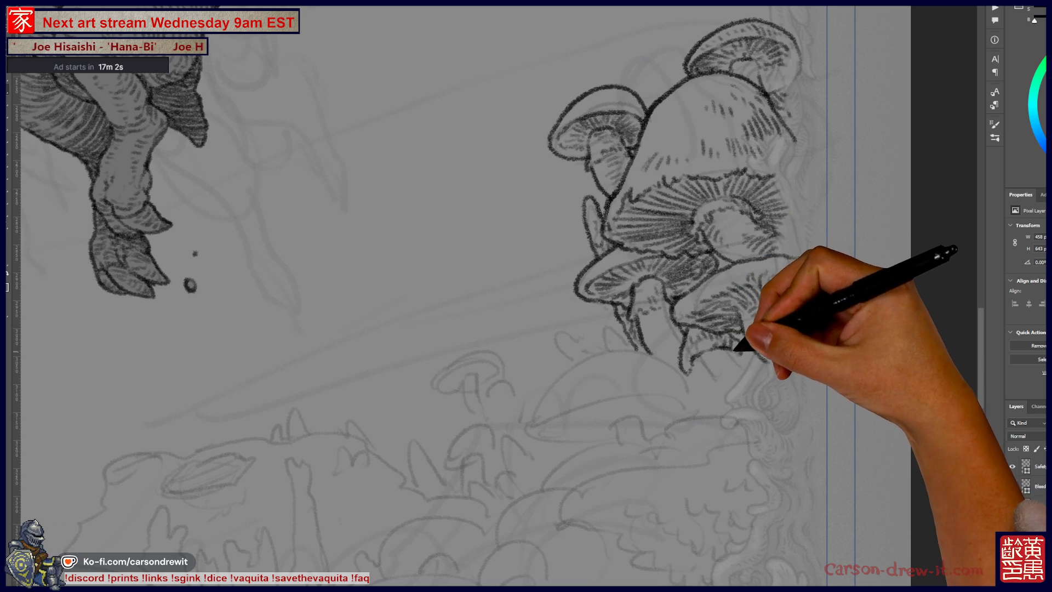
{"action": "left_click_drag", "start_coordinate": [711, 367], "coordinate": [693, 362]}
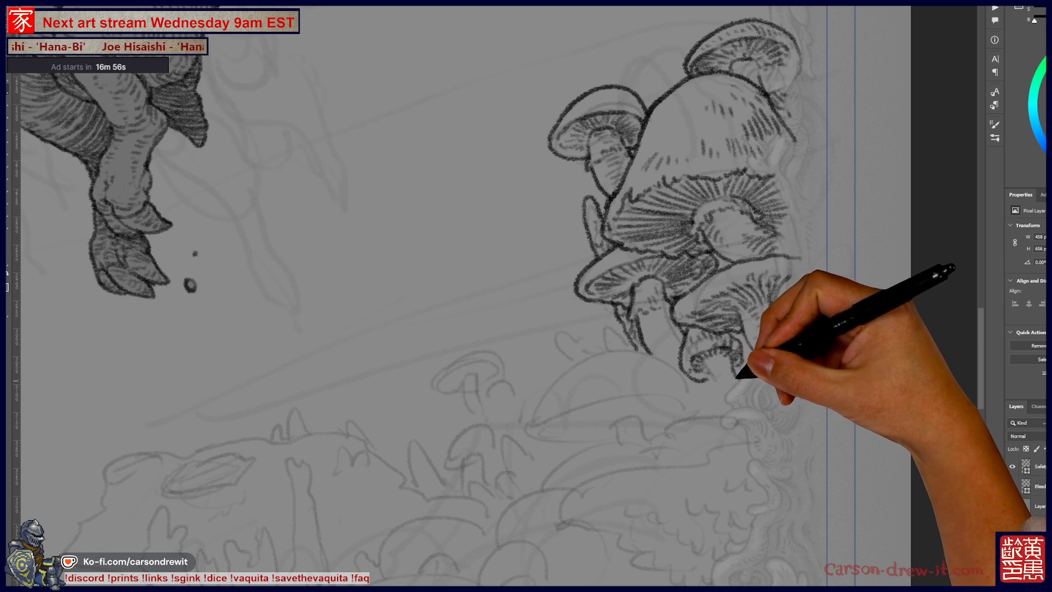
{"action": "left_click_drag", "start_coordinate": [722, 387], "coordinate": [728, 408]}
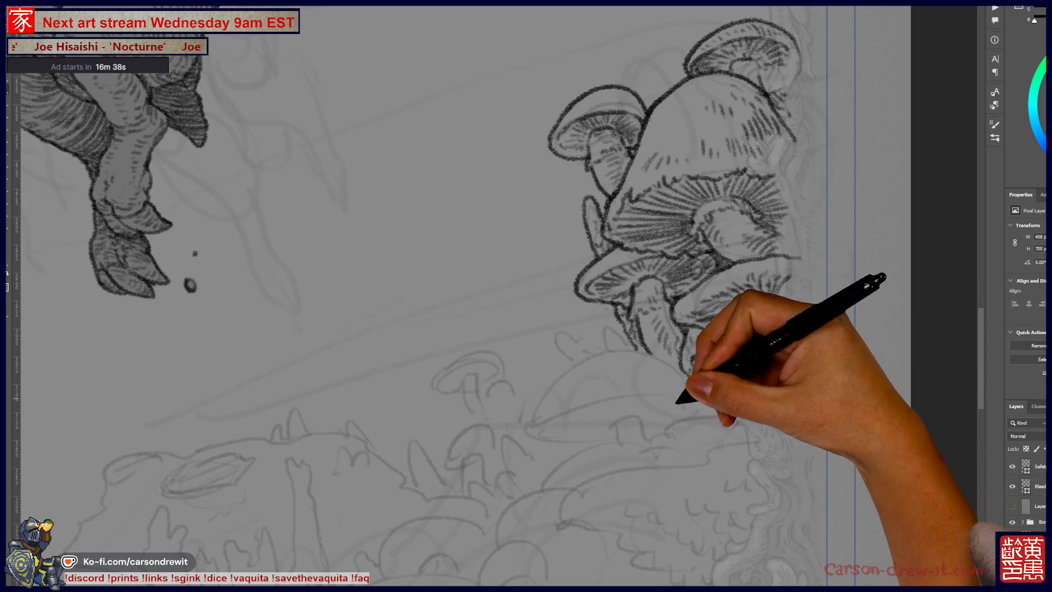
{"action": "left_click_drag", "start_coordinate": [689, 423], "coordinate": [755, 369]}
{"action": "mouse_move", "coordinate": [599, 364]}
{"action": "left_mouse_down"}
{"action": "mouse_move", "coordinate": [629, 312]}
{"action": "mouse_move", "coordinate": [692, 293]}
{"action": "mouse_move", "coordinate": [757, 313]}
{"action": "mouse_move", "coordinate": [763, 328]}
{"action": "left_mouse_up"}
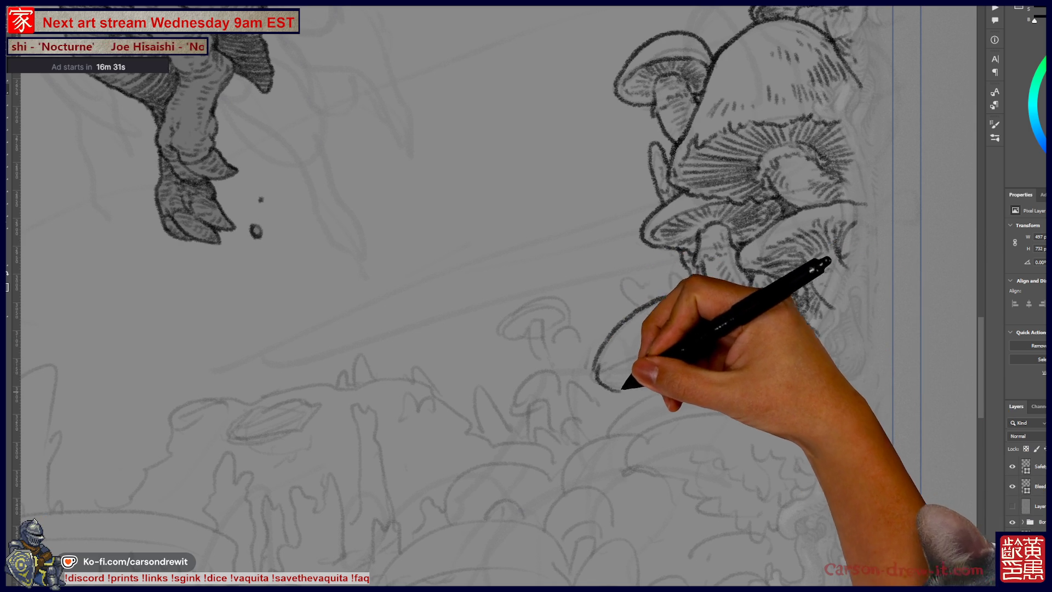
Ink the new cap's underside at the arc's lower-left end.
{"action": "mouse_move", "coordinate": [593, 368]}
{"action": "left_mouse_down"}
{"action": "mouse_move", "coordinate": [616, 387]}
{"action": "mouse_move", "coordinate": [630, 375]}
{"action": "mouse_move", "coordinate": [606, 371]}
{"action": "mouse_move", "coordinate": [621, 348]}
{"action": "left_mouse_up"}
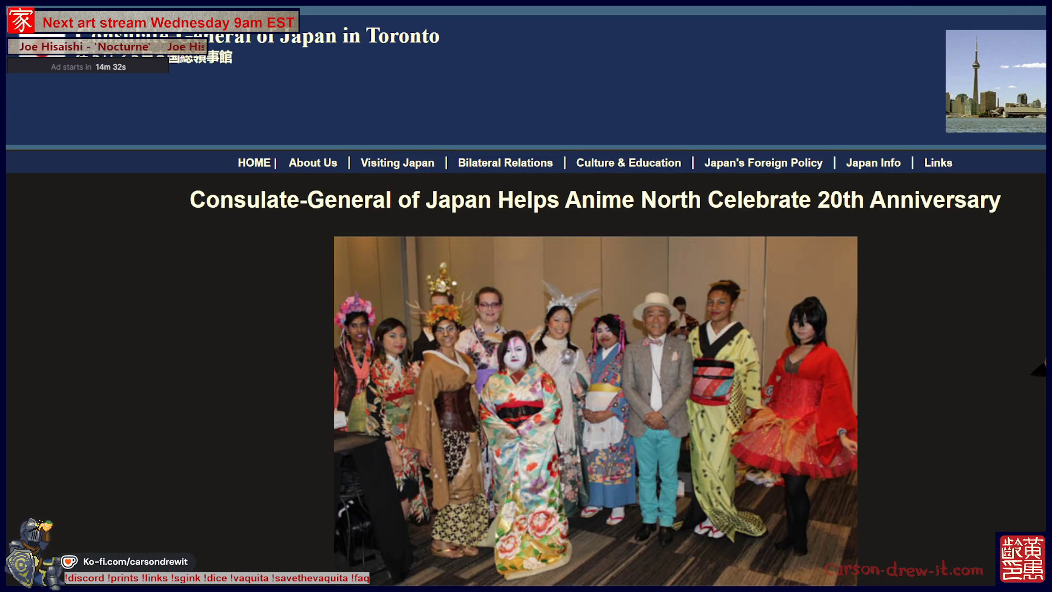
{"action": "scroll", "coordinate": [526, 296], "scroll_direction": "down", "scroll_amount": 5}
{"action": "scroll", "coordinate": [526, 296], "scroll_direction": "down", "scroll_amount": 15}
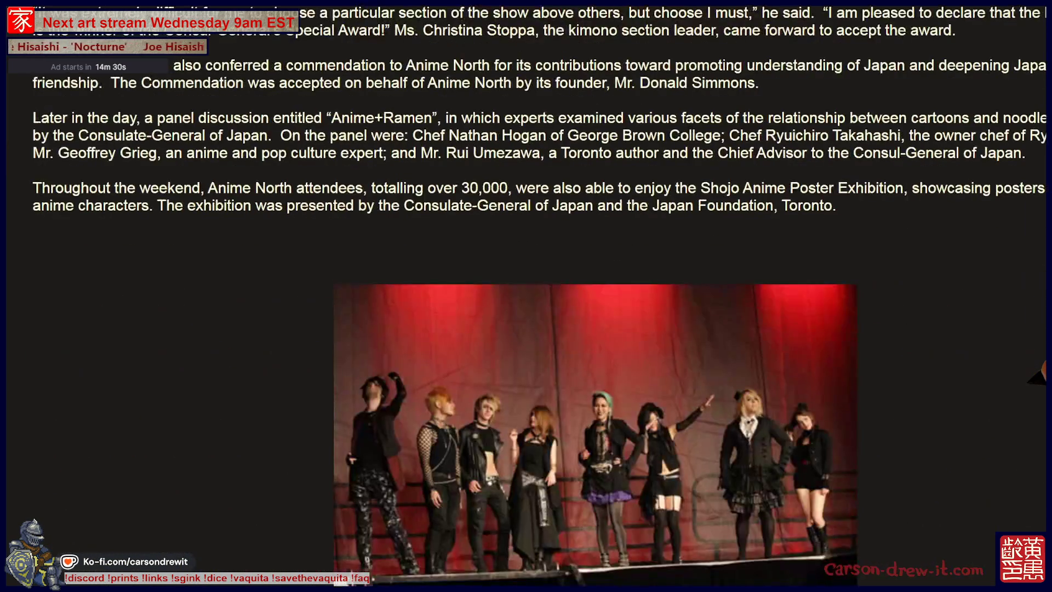
{"action": "scroll", "coordinate": [526, 296], "scroll_direction": "down", "scroll_amount": 15}
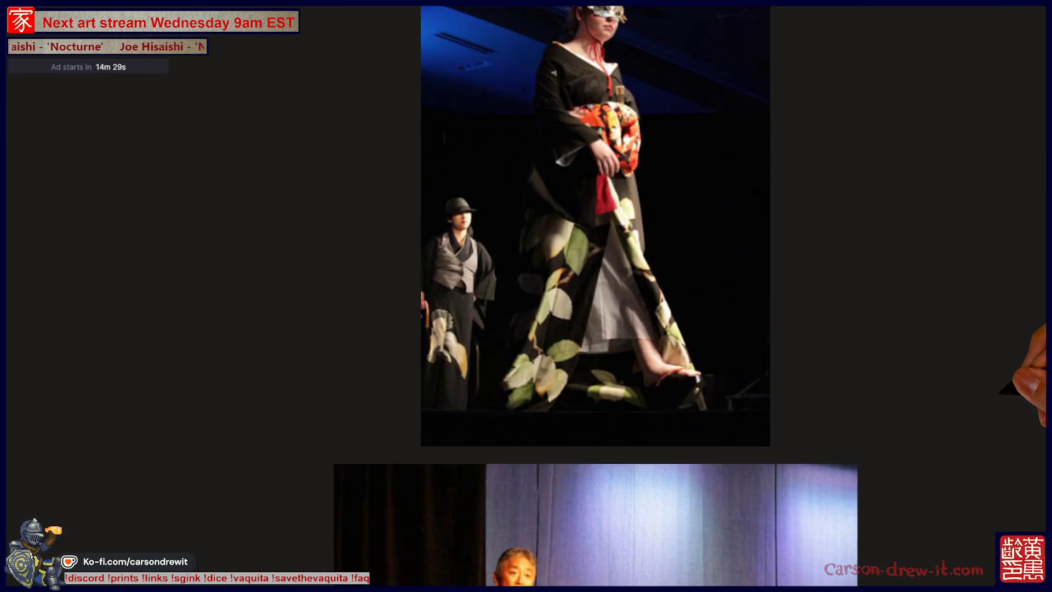
{"action": "scroll", "coordinate": [526, 295], "scroll_direction": "up", "scroll_amount": 10}
{"action": "scroll", "coordinate": [596, 296], "scroll_direction": "down", "scroll_amount": 10}
{"action": "scroll", "coordinate": [595, 296], "scroll_direction": "up", "scroll_amount": 12}
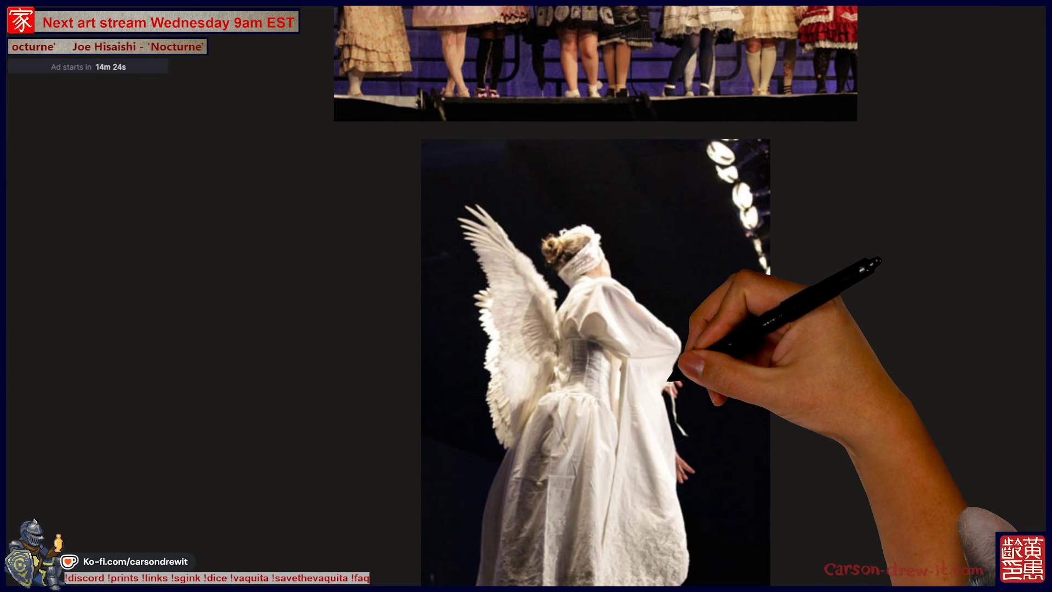
{"action": "scroll", "coordinate": [663, 350], "scroll_direction": "down", "scroll_amount": 15}
{"action": "scroll", "coordinate": [815, 417], "scroll_direction": "up", "scroll_amount": 1}
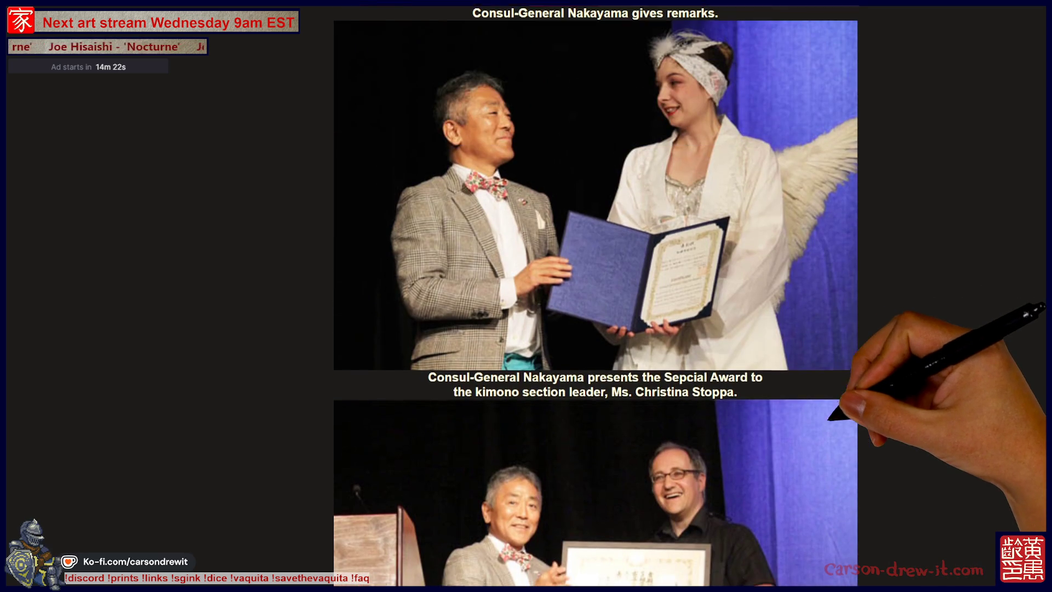
{"action": "scroll", "coordinate": [596, 296], "scroll_direction": "up", "scroll_amount": 2}
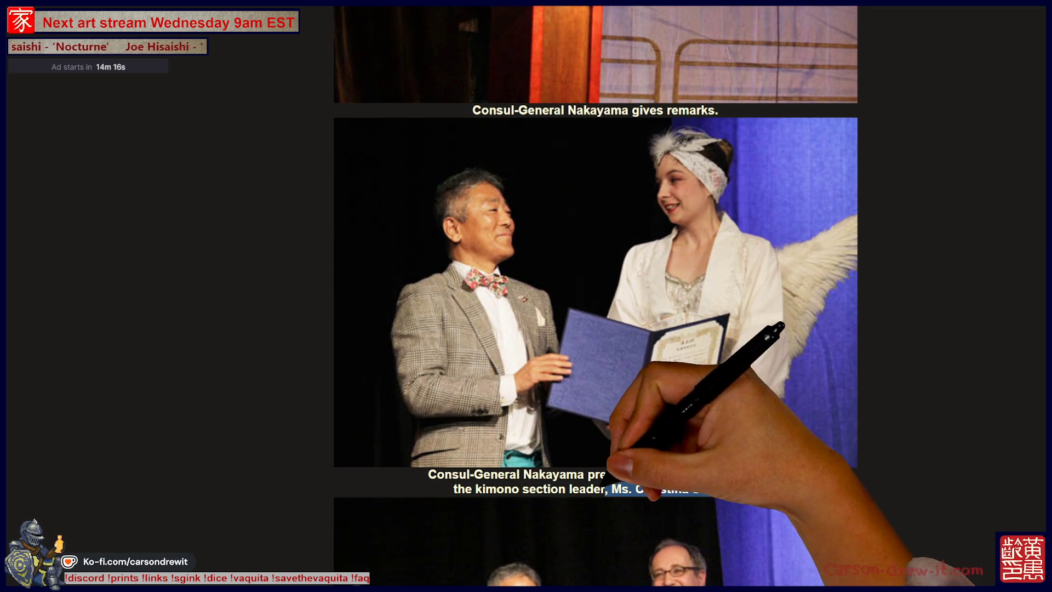
{"action": "left_click_drag", "start_coordinate": [738, 489], "coordinate": [605, 489]}
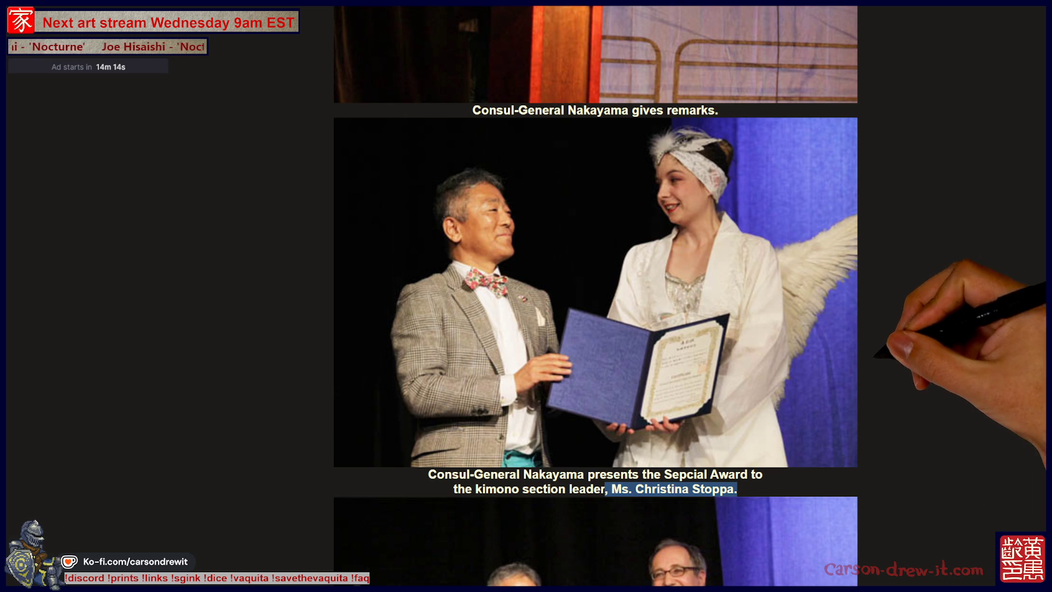
{"action": "scroll", "coordinate": [596, 296], "scroll_direction": "up", "scroll_amount": 15}
{"action": "scroll", "coordinate": [596, 295], "scroll_direction": "up", "scroll_amount": 5}
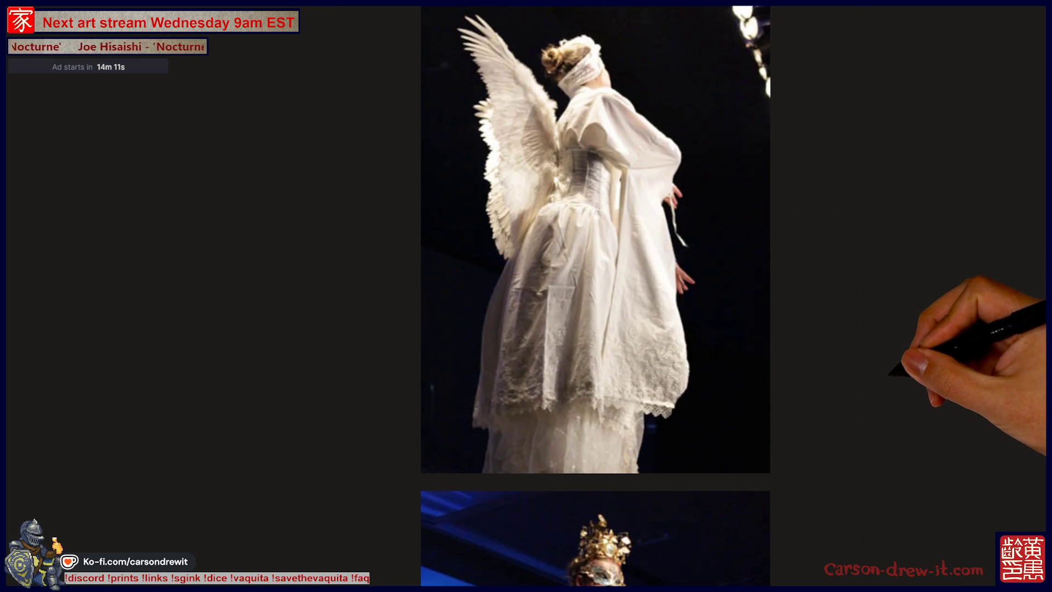
{"action": "scroll", "coordinate": [595, 296], "scroll_direction": "down", "scroll_amount": 5}
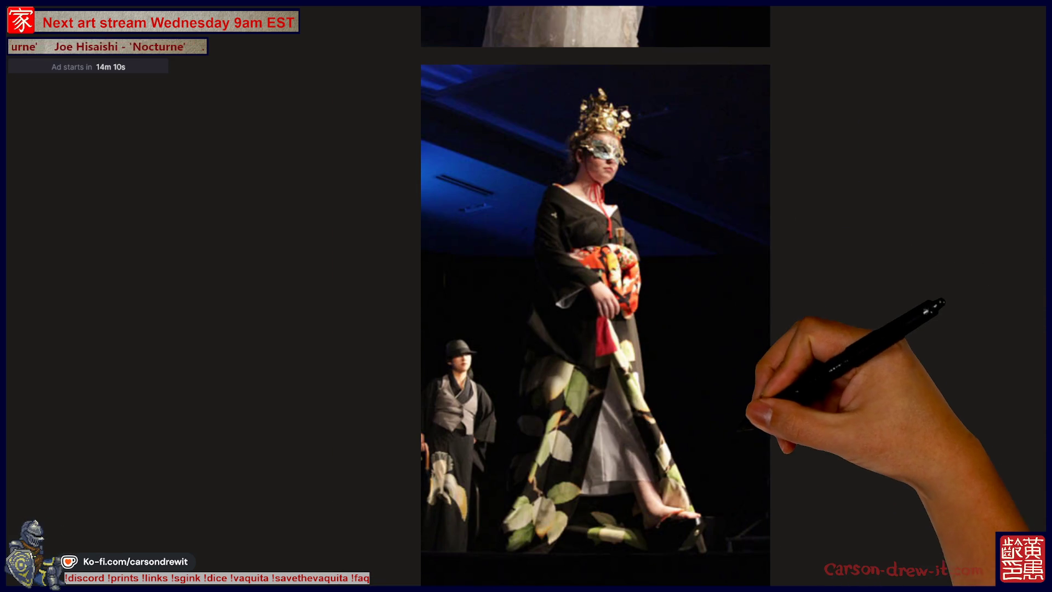
{"action": "scroll", "coordinate": [595, 295], "scroll_direction": "up", "scroll_amount": 15}
{"action": "scroll", "coordinate": [595, 296], "scroll_direction": "up", "scroll_amount": 20}
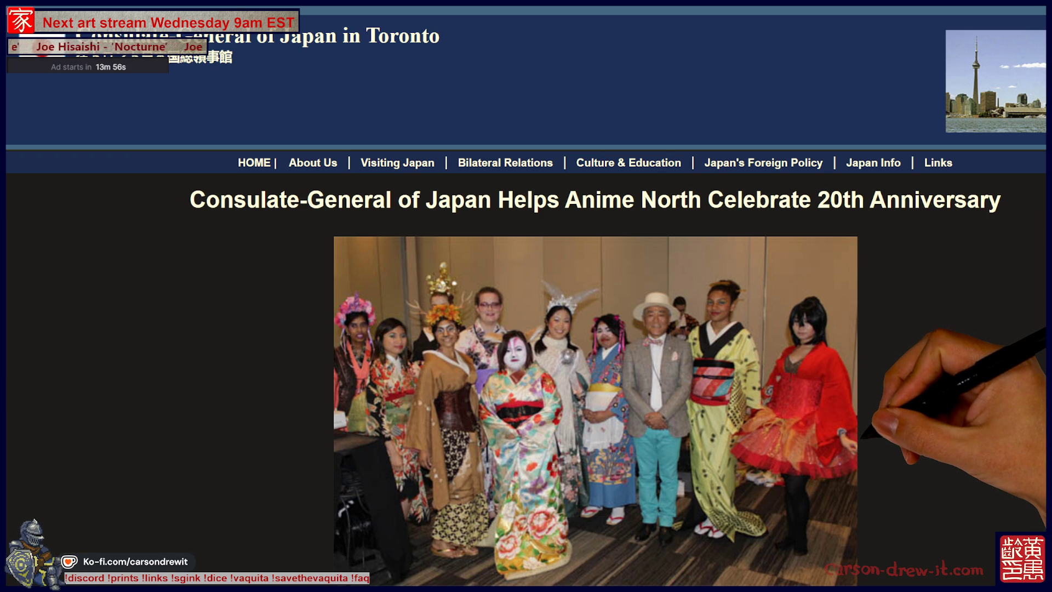
{"action": "scroll", "coordinate": [527, 296], "scroll_direction": "down", "scroll_amount": 5}
{"action": "scroll", "coordinate": [595, 296], "scroll_direction": "down", "scroll_amount": 20}
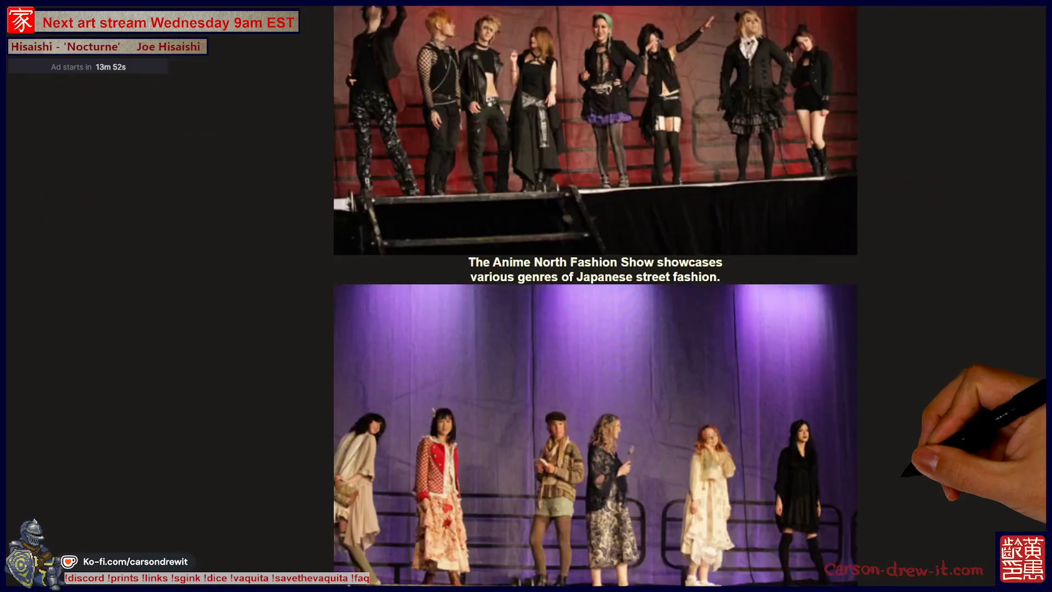
{"action": "scroll", "coordinate": [595, 296], "scroll_direction": "down", "scroll_amount": 8}
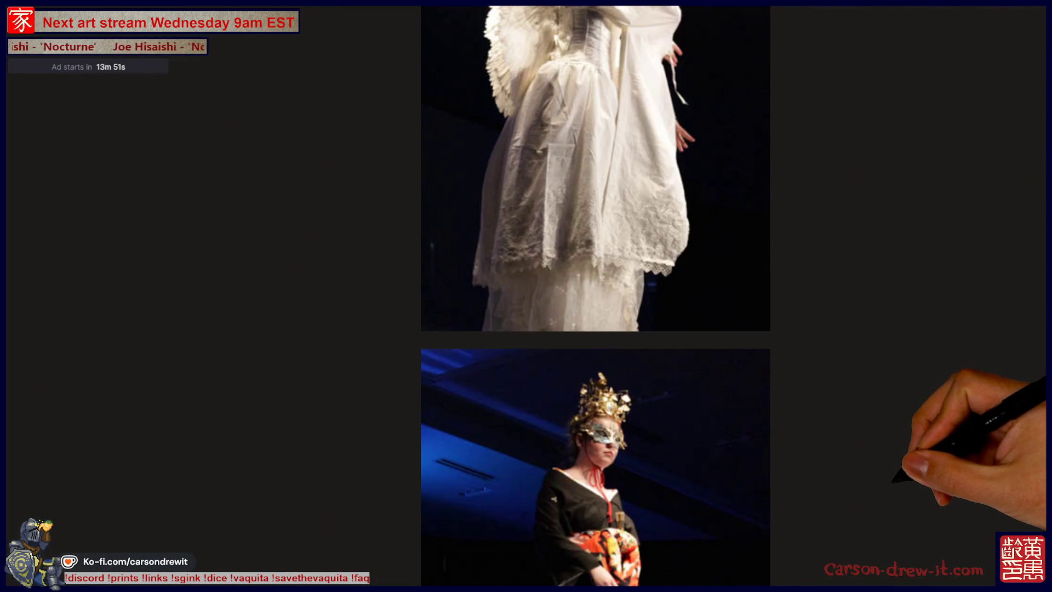
{"action": "scroll", "coordinate": [595, 296], "scroll_direction": "down", "scroll_amount": 20}
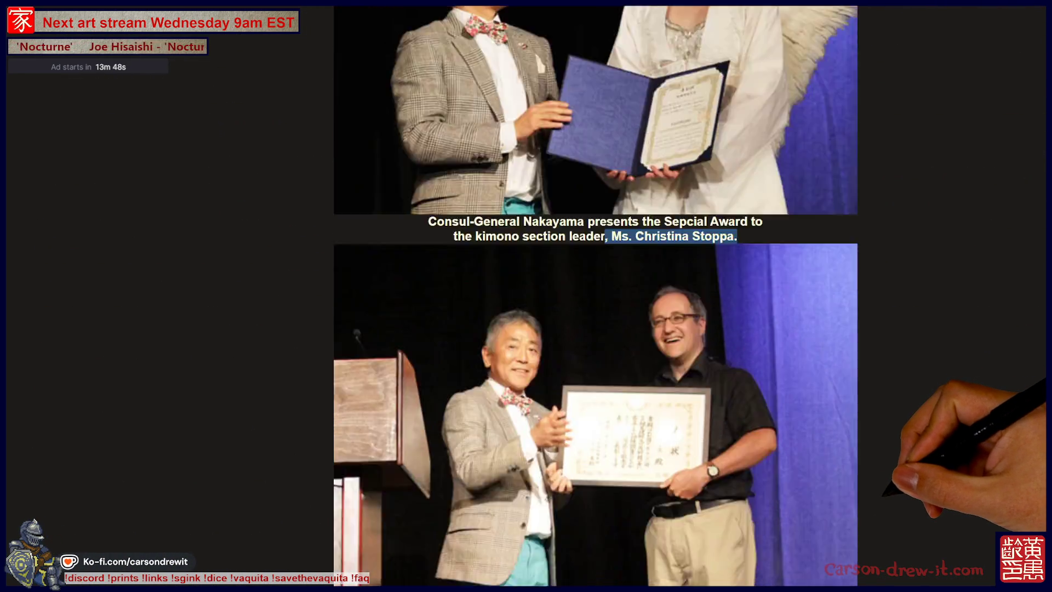
{"action": "scroll", "coordinate": [596, 296], "scroll_direction": "down", "scroll_amount": 20}
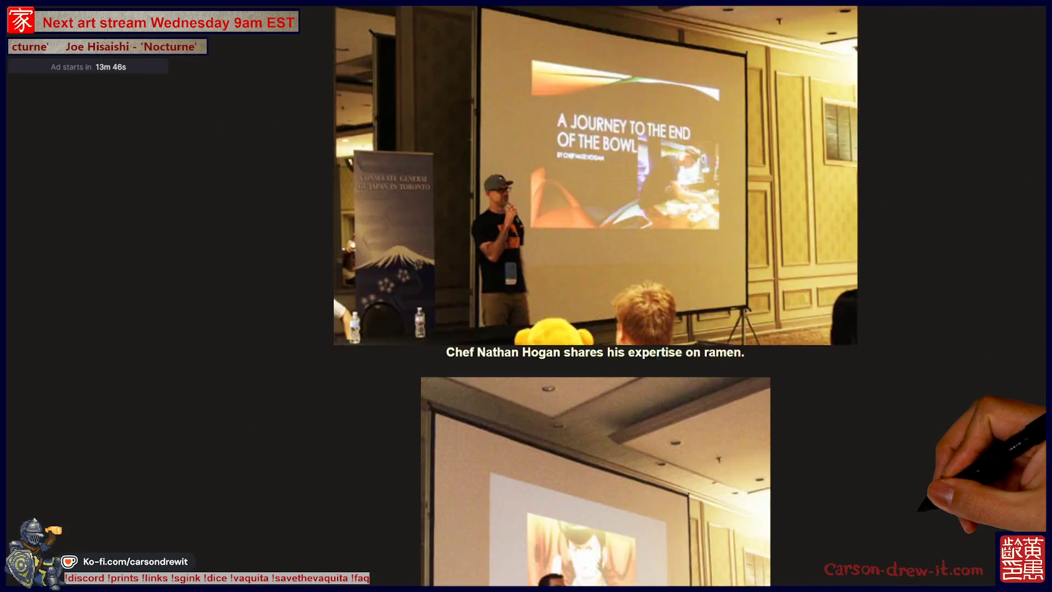
{"action": "scroll", "coordinate": [595, 296], "scroll_direction": "down", "scroll_amount": 20}
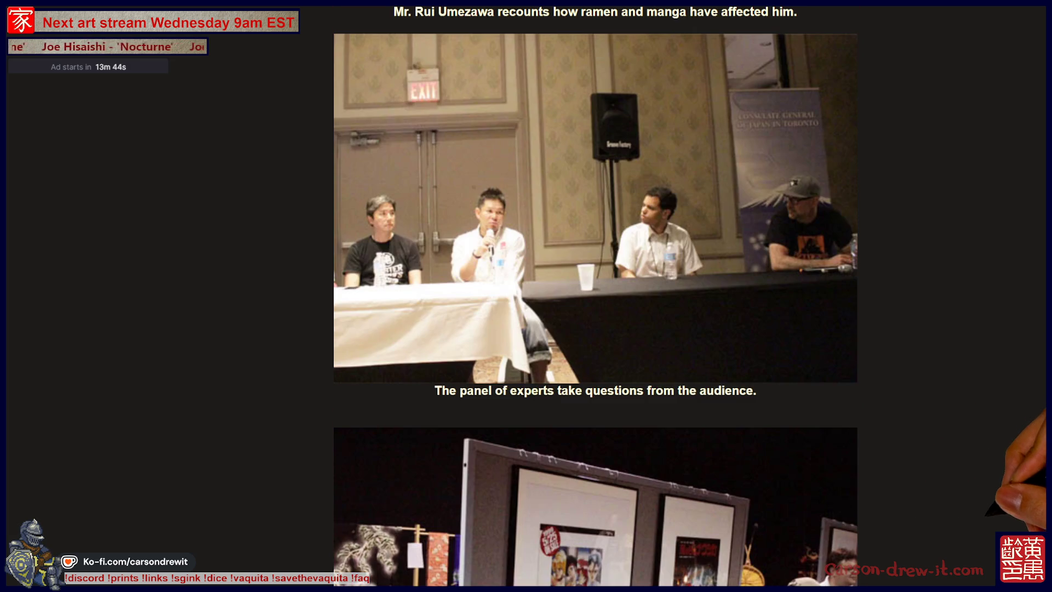
{"action": "scroll", "coordinate": [596, 296], "scroll_direction": "down", "scroll_amount": 10}
{"action": "scroll", "coordinate": [595, 296], "scroll_direction": "up", "scroll_amount": 20}
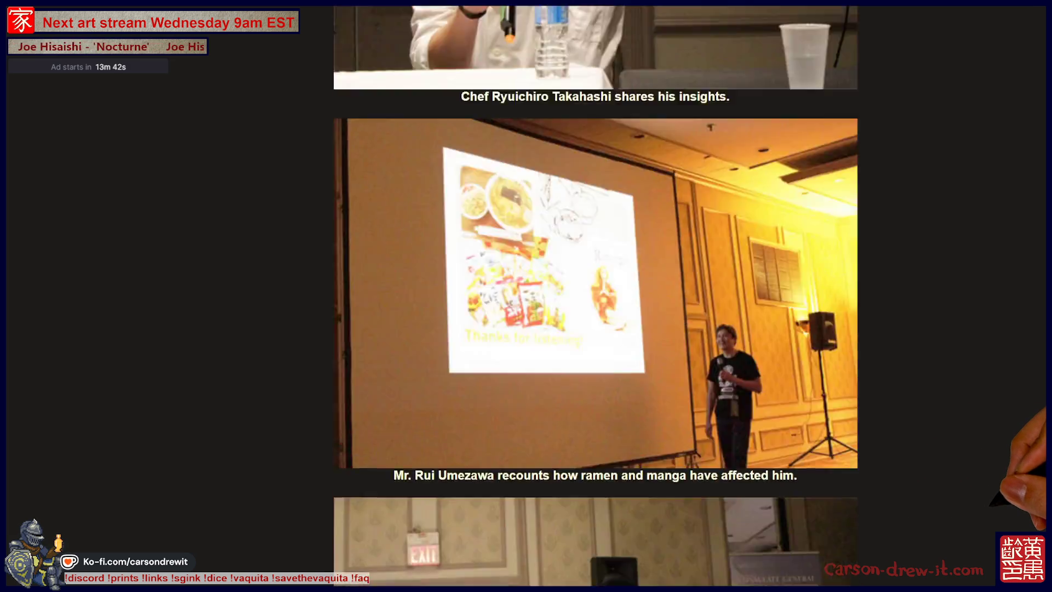
{"action": "scroll", "coordinate": [595, 295], "scroll_direction": "up", "scroll_amount": 8}
{"action": "scroll", "coordinate": [595, 296], "scroll_direction": "down", "scroll_amount": 10}
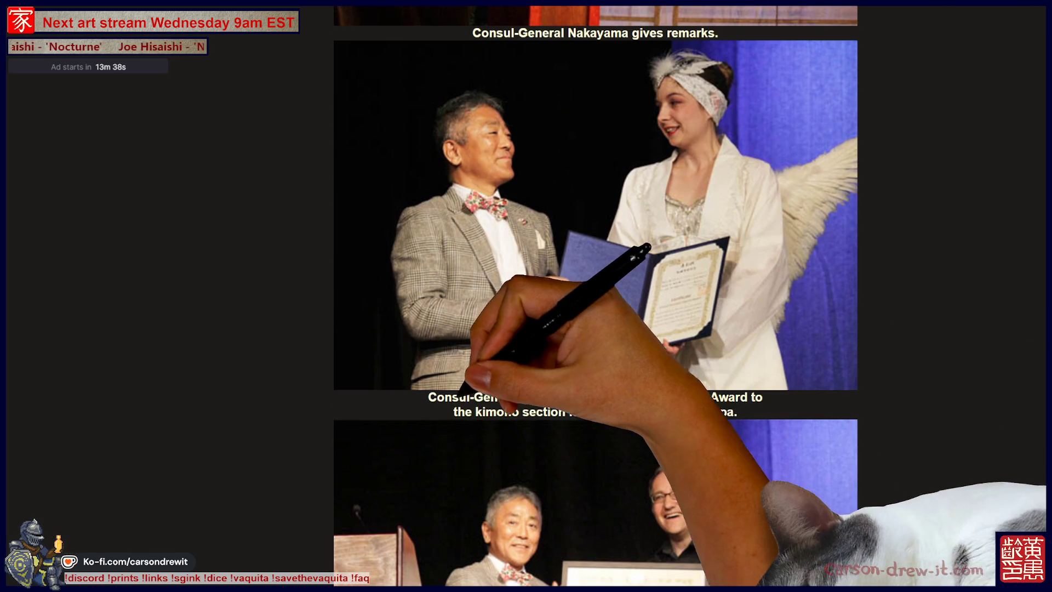
{"action": "double_click", "coordinate": [447, 397]}
{"action": "left_click_drag", "start_coordinate": [512, 395], "coordinate": [581, 397]}
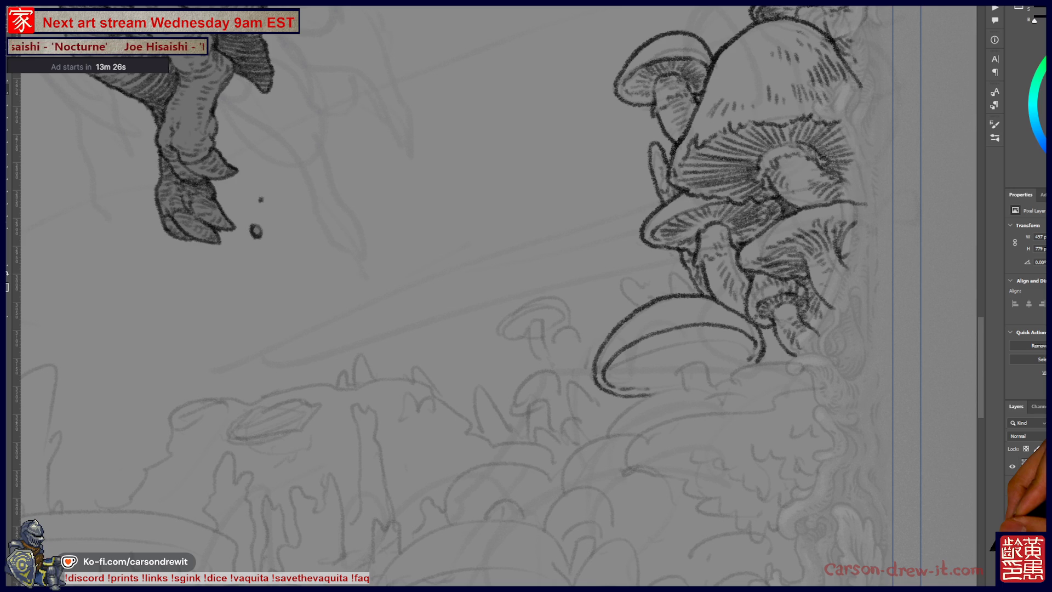
Close the large lower cap's underside and hatch radiating gill lines inside it.
{"action": "left_click_drag", "start_coordinate": [664, 365], "coordinate": [707, 356]}
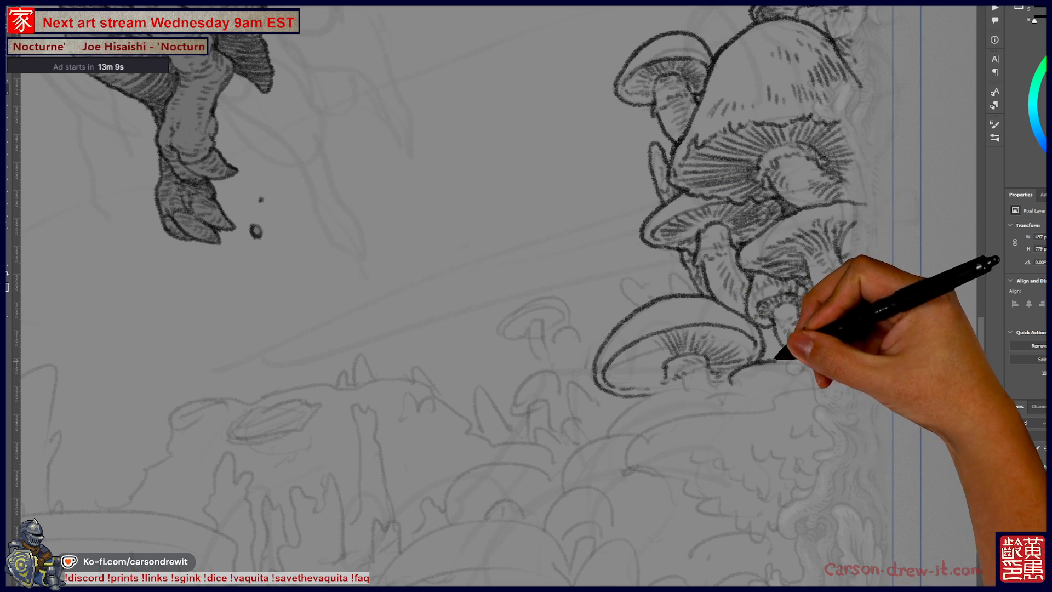
{"action": "key", "text": "ctrl"}
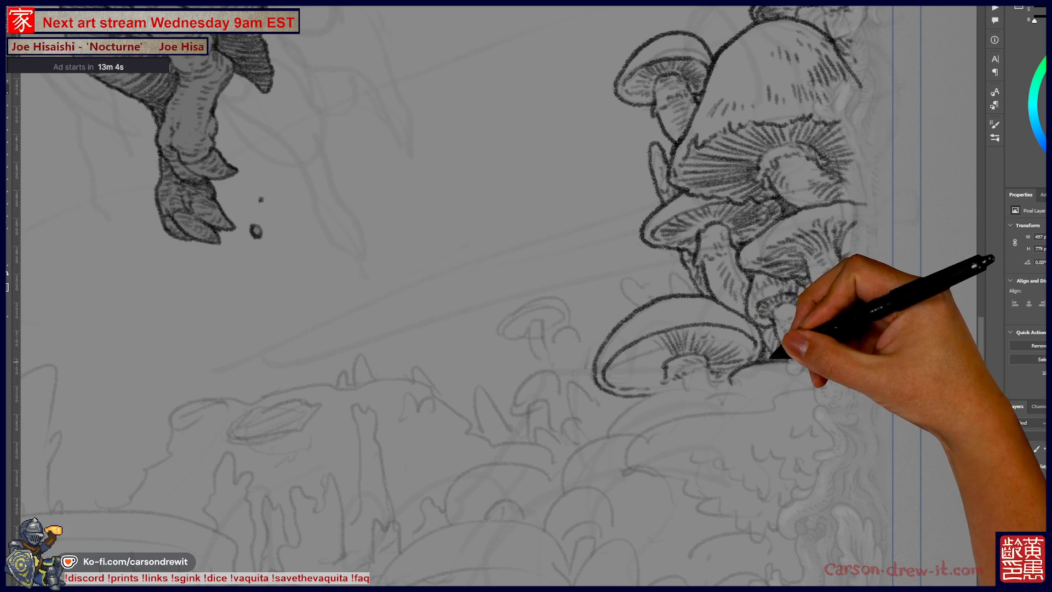
{"action": "mouse_move", "coordinate": [619, 359]}
{"action": "left_mouse_down"}
{"action": "mouse_move", "coordinate": [606, 376]}
{"action": "mouse_move", "coordinate": [657, 364]}
{"action": "mouse_move", "coordinate": [660, 380]}
{"action": "mouse_move", "coordinate": [652, 357]}
{"action": "mouse_move", "coordinate": [663, 343]}
{"action": "mouse_move", "coordinate": [672, 351]}
{"action": "mouse_move", "coordinate": [735, 329]}
{"action": "mouse_move", "coordinate": [756, 336]}
{"action": "left_mouse_up"}
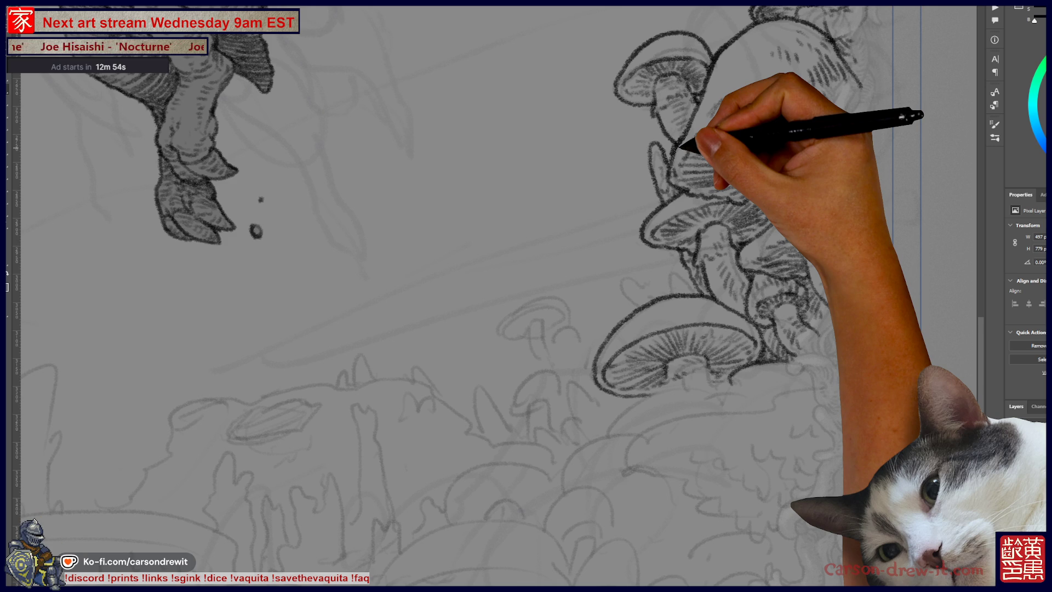
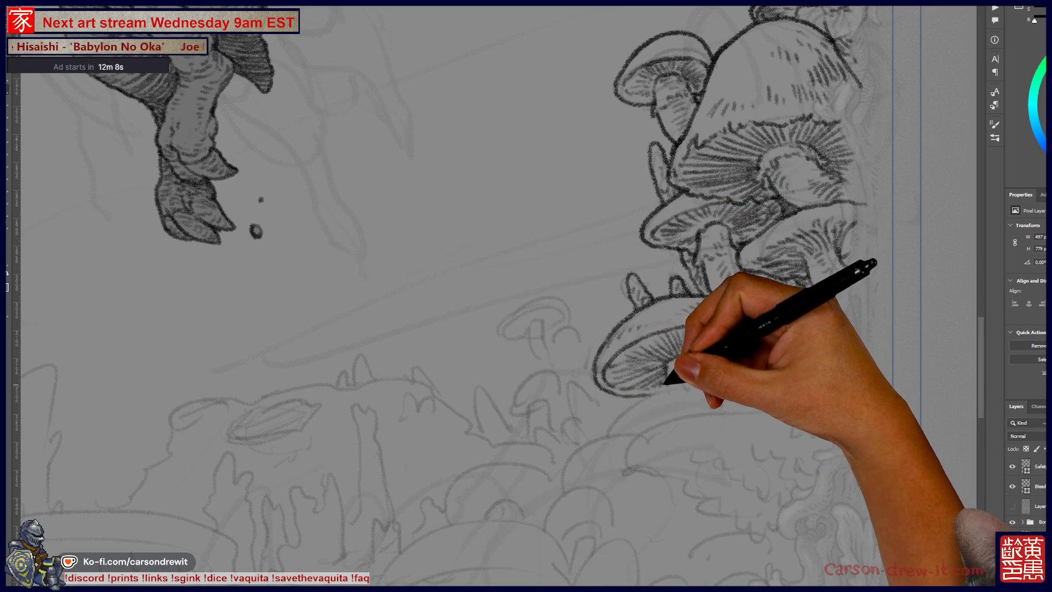
Ink the lower mushroom cap's curve and stem, plus the small mushroom's lower edge.
{"action": "left_click_drag", "start_coordinate": [676, 355], "coordinate": [682, 414]}
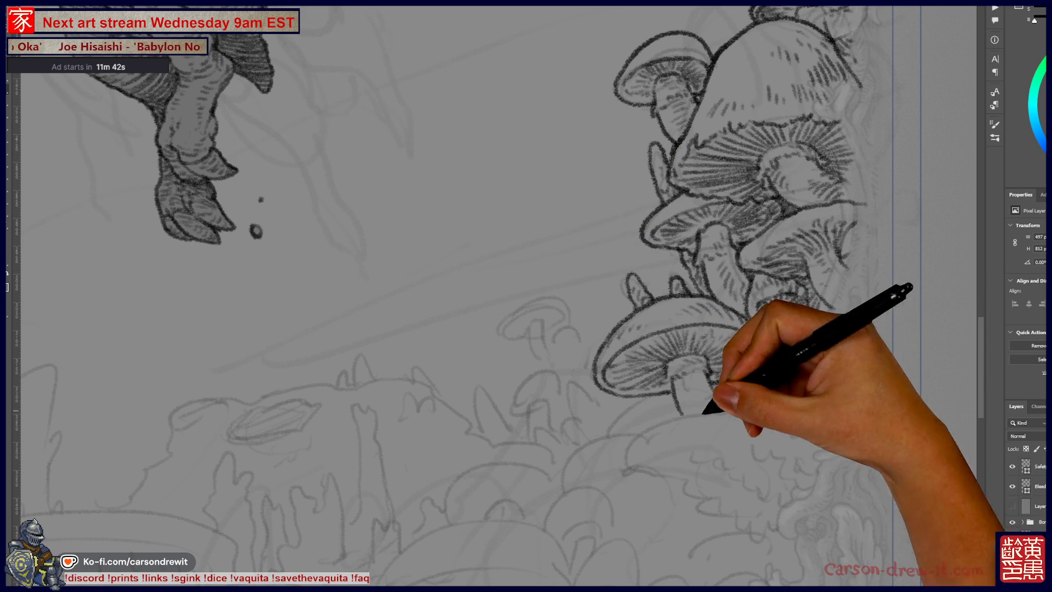
{"action": "scroll", "coordinate": [491, 296], "scroll_direction": "down", "scroll_amount": 3}
{"action": "mouse_move", "coordinate": [625, 370]}
{"action": "left_mouse_down"}
{"action": "mouse_move", "coordinate": [646, 340]}
{"action": "mouse_move", "coordinate": [692, 333]}
{"action": "left_mouse_up"}
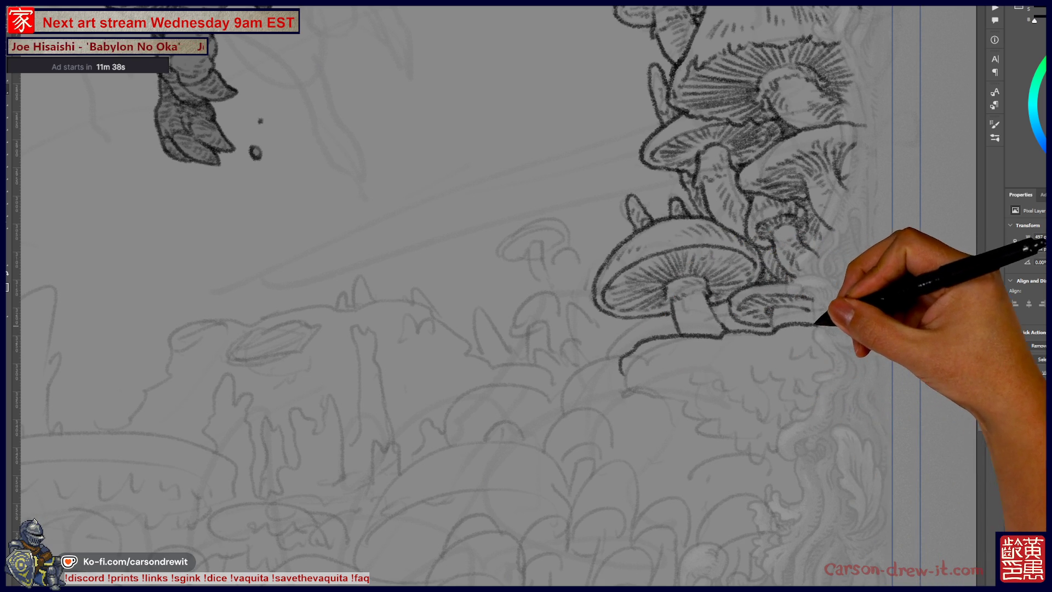
{"action": "mouse_move", "coordinate": [644, 400]}
{"action": "left_mouse_down"}
{"action": "mouse_move", "coordinate": [622, 364]}
{"action": "mouse_move", "coordinate": [634, 356]}
{"action": "left_mouse_up"}
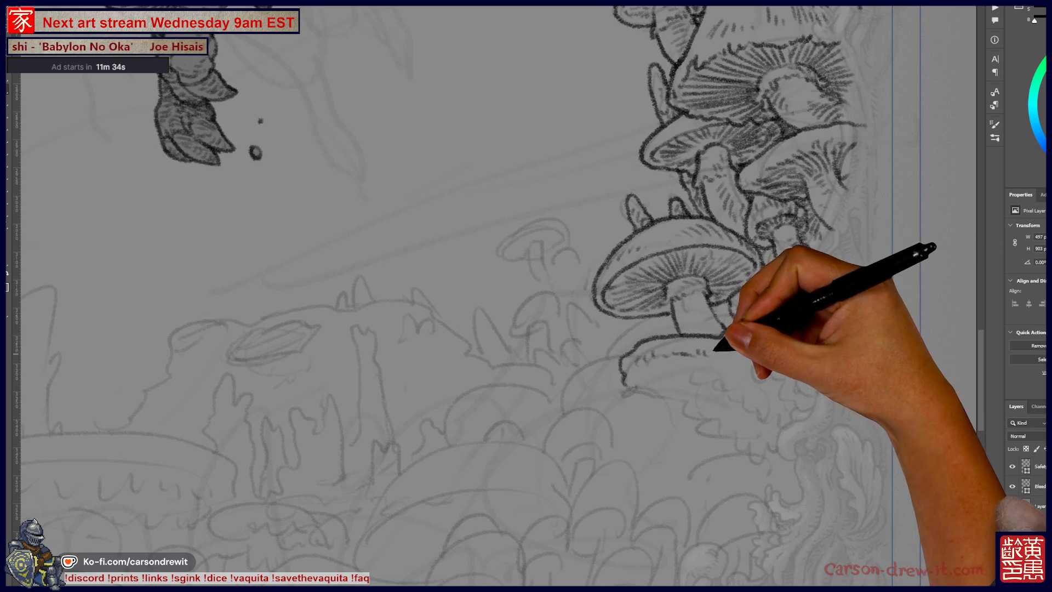
{"action": "left_click_drag", "start_coordinate": [747, 328], "coordinate": [810, 348]}
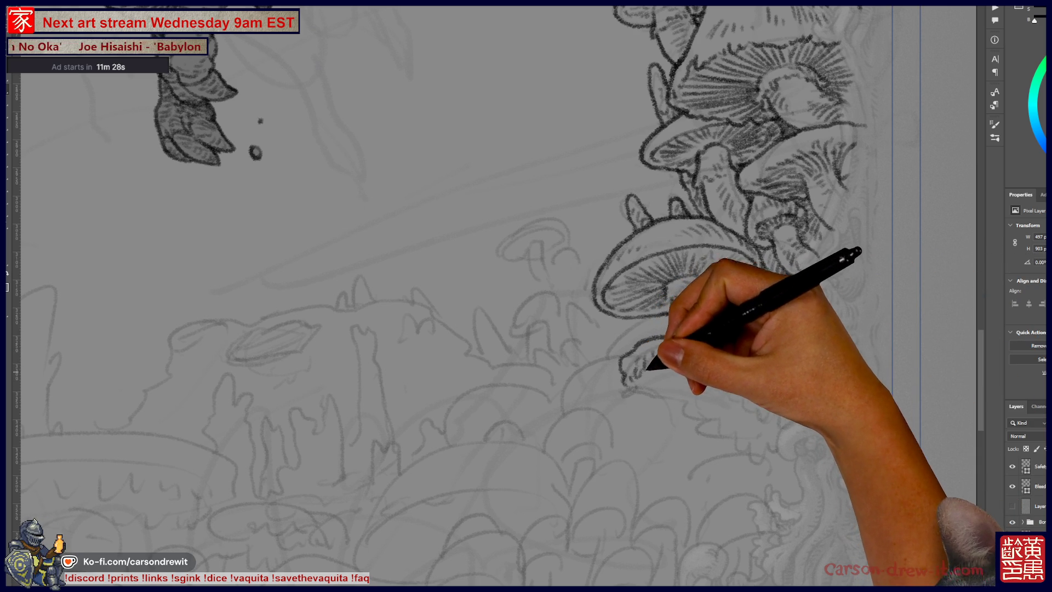
{"action": "mouse_move", "coordinate": [658, 359]}
{"action": "left_mouse_down"}
{"action": "mouse_move", "coordinate": [633, 394]}
{"action": "mouse_move", "coordinate": [671, 388]}
{"action": "mouse_move", "coordinate": [665, 367]}
{"action": "mouse_move", "coordinate": [677, 347]}
{"action": "mouse_move", "coordinate": [669, 400]}
{"action": "mouse_move", "coordinate": [704, 407]}
{"action": "mouse_move", "coordinate": [695, 402]}
{"action": "left_mouse_up"}
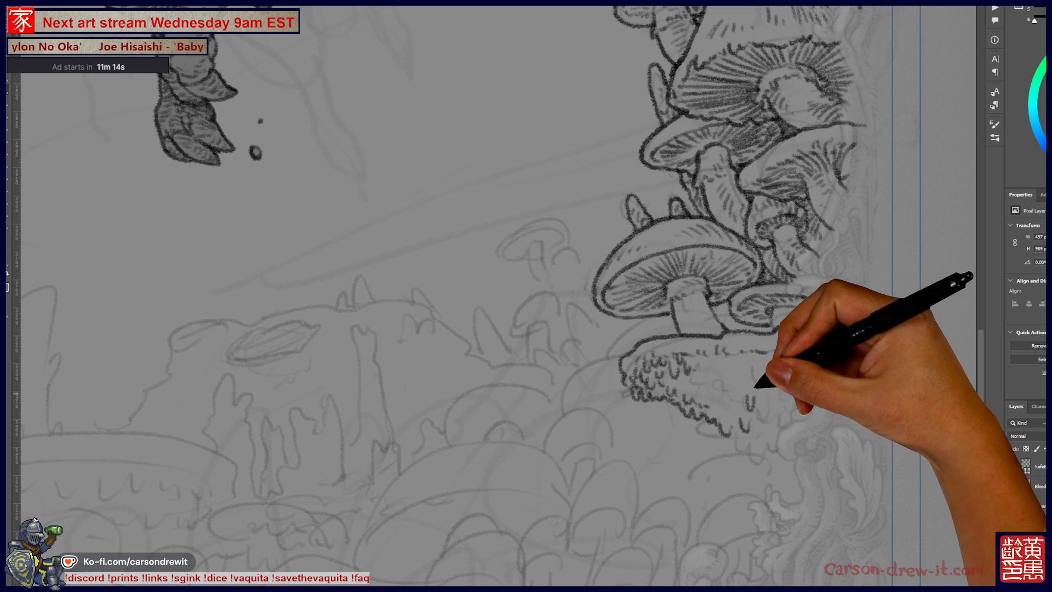
Hatch dense hanging-moss fringe strokes along the ledge beneath the right-hand mushroom cluster.
{"action": "left_click_drag", "start_coordinate": [783, 388], "coordinate": [814, 403]}
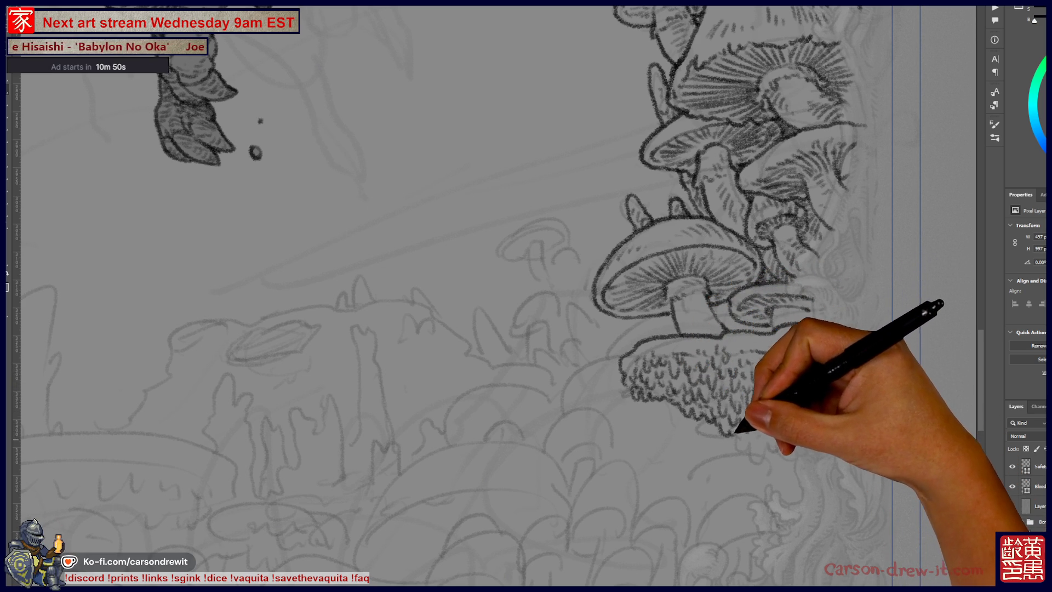
{"action": "left_click_drag", "start_coordinate": [747, 427], "coordinate": [746, 447]}
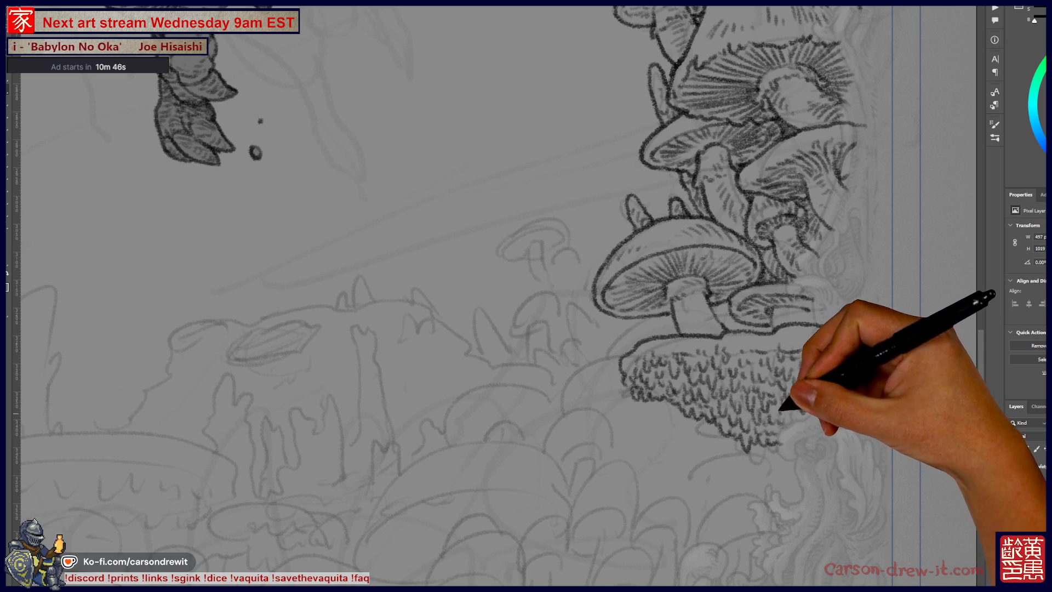
{"action": "mouse_move", "coordinate": [652, 400]}
{"action": "left_mouse_down"}
{"action": "mouse_move", "coordinate": [630, 373]}
{"action": "mouse_move", "coordinate": [635, 399]}
{"action": "mouse_move", "coordinate": [657, 410]}
{"action": "mouse_move", "coordinate": [652, 398]}
{"action": "mouse_move", "coordinate": [686, 405]}
{"action": "left_mouse_up"}
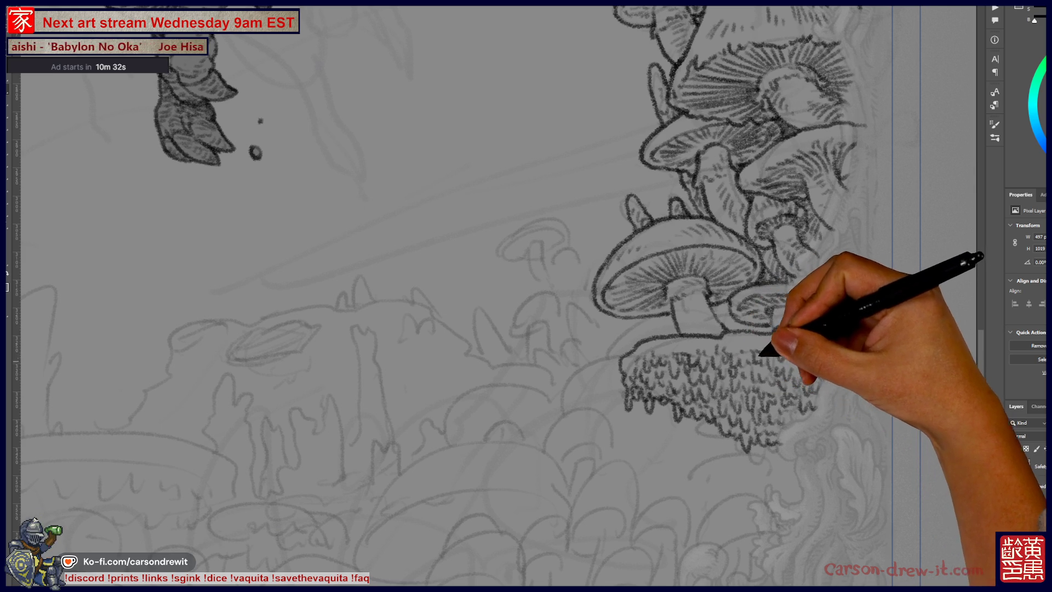
{"action": "mouse_move", "coordinate": [724, 435]}
{"action": "left_mouse_down"}
{"action": "mouse_move", "coordinate": [858, 434]}
{"action": "mouse_move", "coordinate": [855, 471]}
{"action": "mouse_move", "coordinate": [501, 317]}
{"action": "left_mouse_up"}
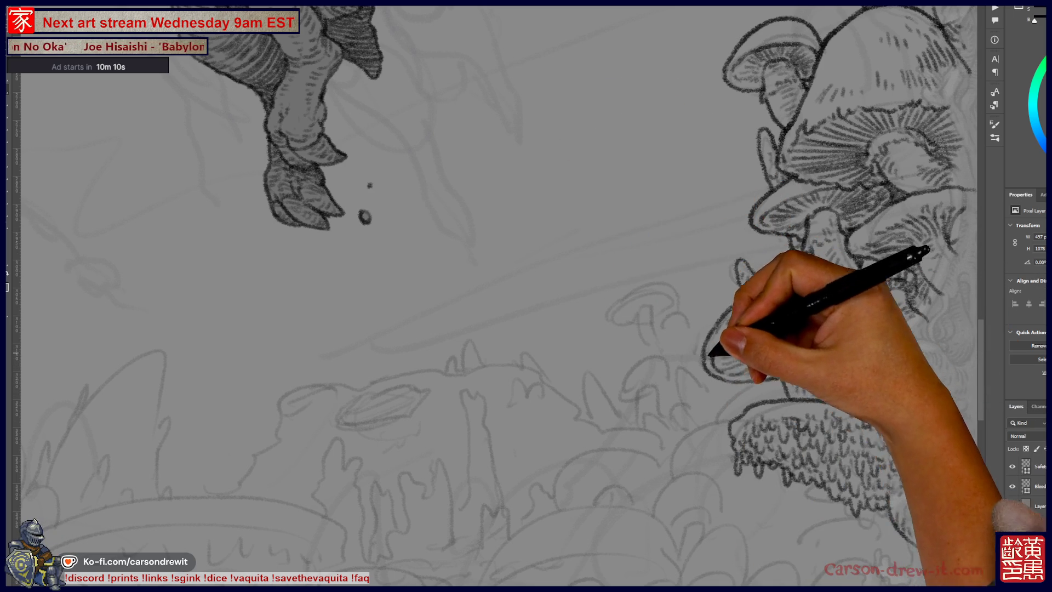
Ink curling tendrils and extra small caps below the cluster, then view the whole illustration.
{"action": "mouse_move", "coordinate": [686, 345]}
{"action": "left_mouse_down"}
{"action": "mouse_move", "coordinate": [695, 358]}
{"action": "mouse_move", "coordinate": [679, 371]}
{"action": "mouse_move", "coordinate": [682, 362]}
{"action": "mouse_move", "coordinate": [701, 385]}
{"action": "left_mouse_up"}
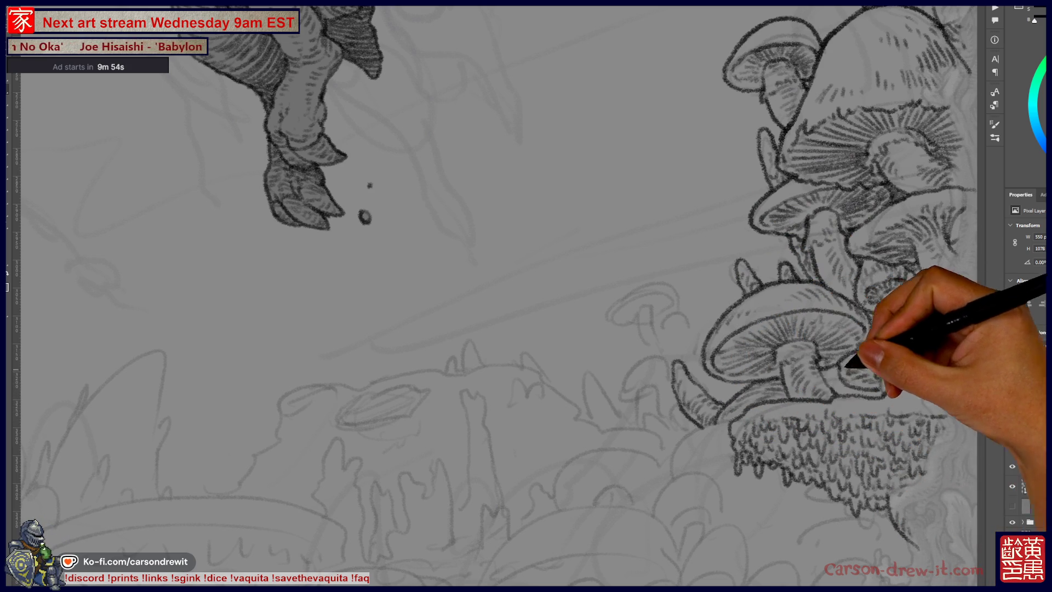
{"action": "left_click_drag", "start_coordinate": [622, 462], "coordinate": [616, 371]}
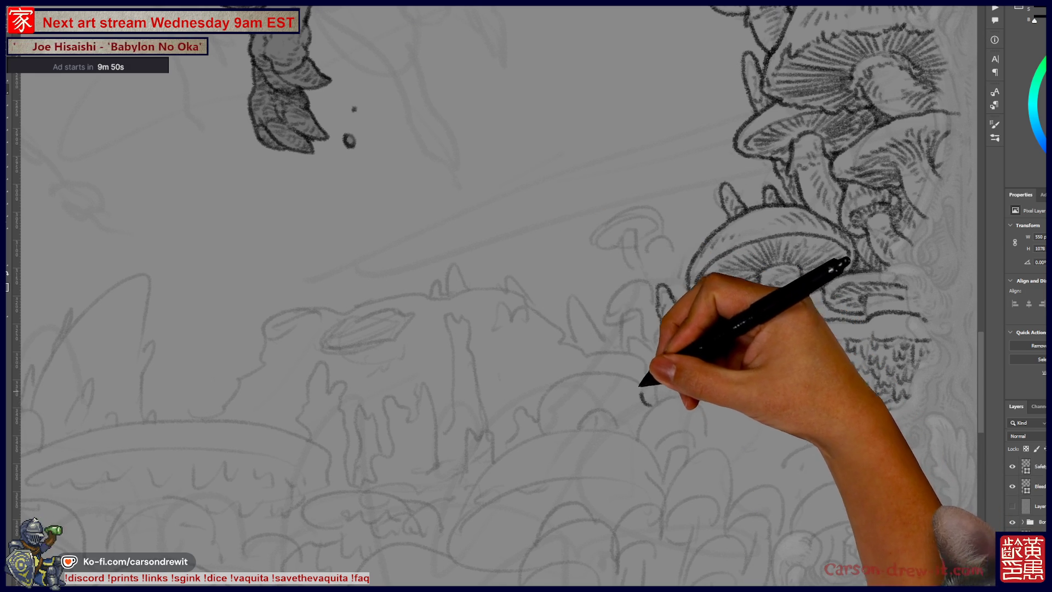
{"action": "mouse_move", "coordinate": [669, 361]}
{"action": "left_mouse_down"}
{"action": "mouse_move", "coordinate": [653, 395]}
{"action": "mouse_move", "coordinate": [702, 355]}
{"action": "mouse_move", "coordinate": [650, 376]}
{"action": "mouse_move", "coordinate": [660, 369]}
{"action": "mouse_move", "coordinate": [812, 439]}
{"action": "left_mouse_up"}
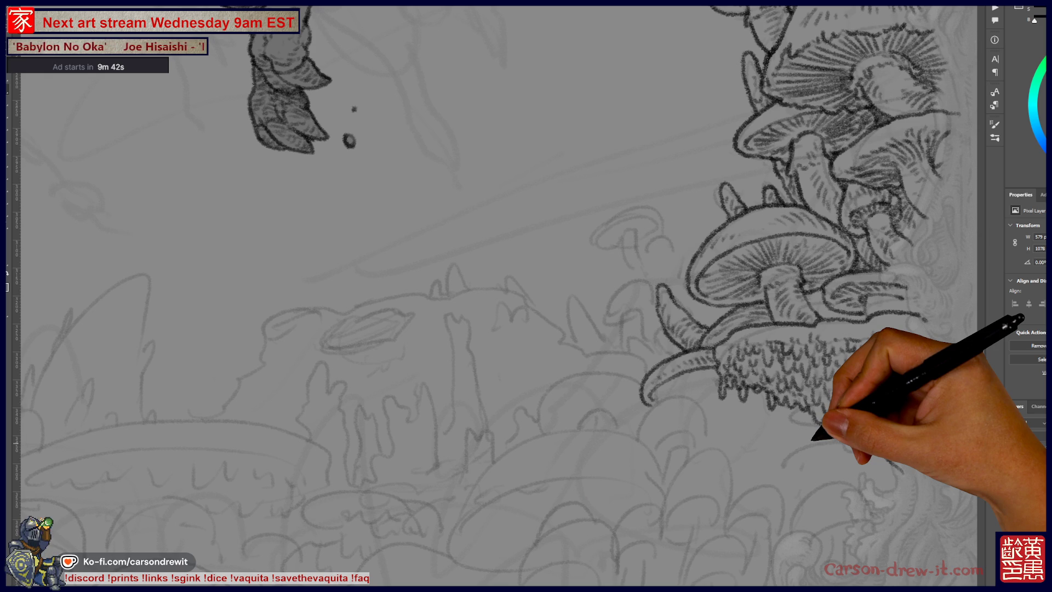
{"action": "mouse_move", "coordinate": [822, 306]}
{"action": "left_mouse_down"}
{"action": "mouse_move", "coordinate": [812, 290]}
{"action": "mouse_move", "coordinate": [827, 305]}
{"action": "mouse_move", "coordinate": [861, 305]}
{"action": "mouse_move", "coordinate": [865, 317]}
{"action": "mouse_move", "coordinate": [873, 296]}
{"action": "mouse_move", "coordinate": [904, 298]}
{"action": "mouse_move", "coordinate": [900, 308]}
{"action": "mouse_move", "coordinate": [903, 299]}
{"action": "left_mouse_up"}
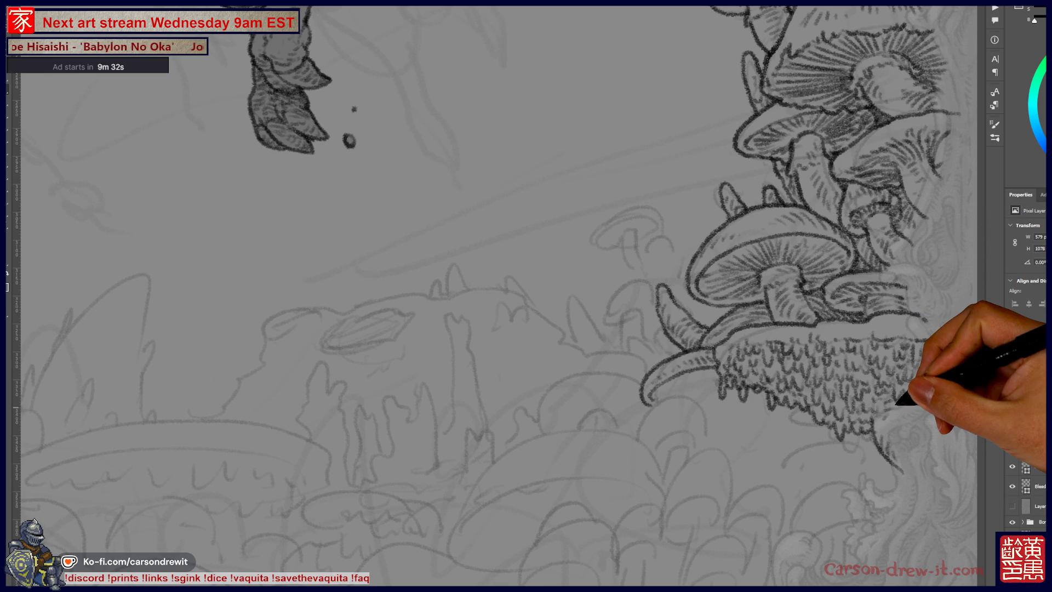
{"action": "scroll", "coordinate": [876, 406], "scroll_direction": "down", "scroll_amount": 10}
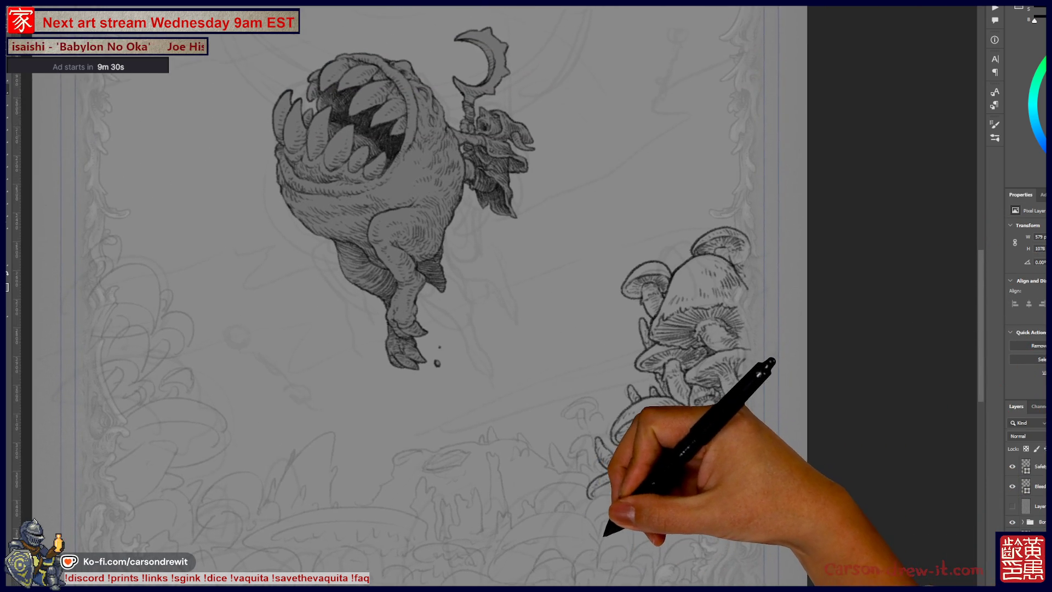
{"action": "left_click_drag", "start_coordinate": [603, 535], "coordinate": [617, 512]}
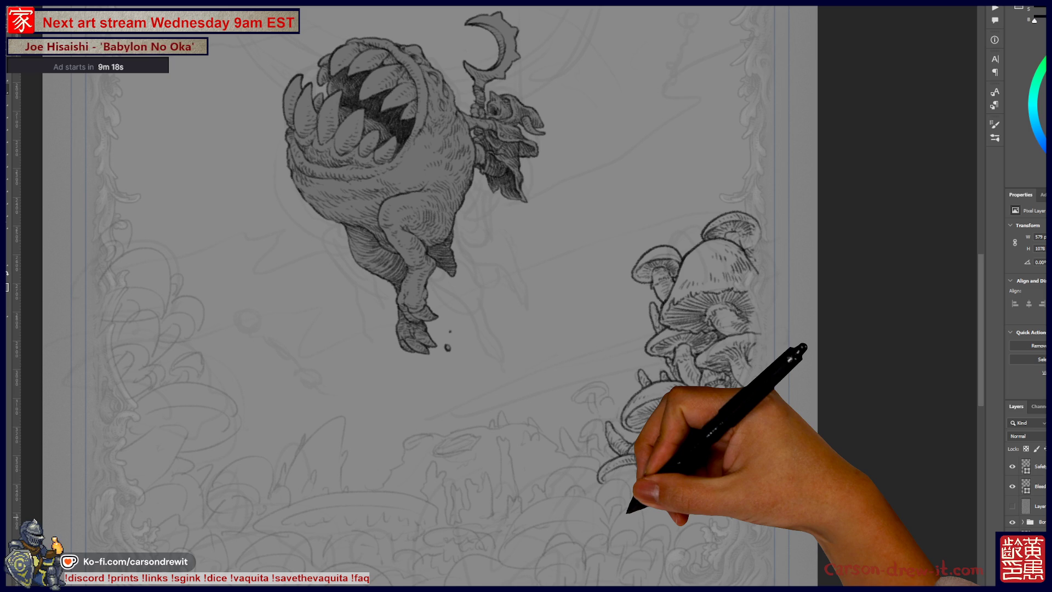
{"action": "left_click_drag", "start_coordinate": [627, 513], "coordinate": [654, 497]}
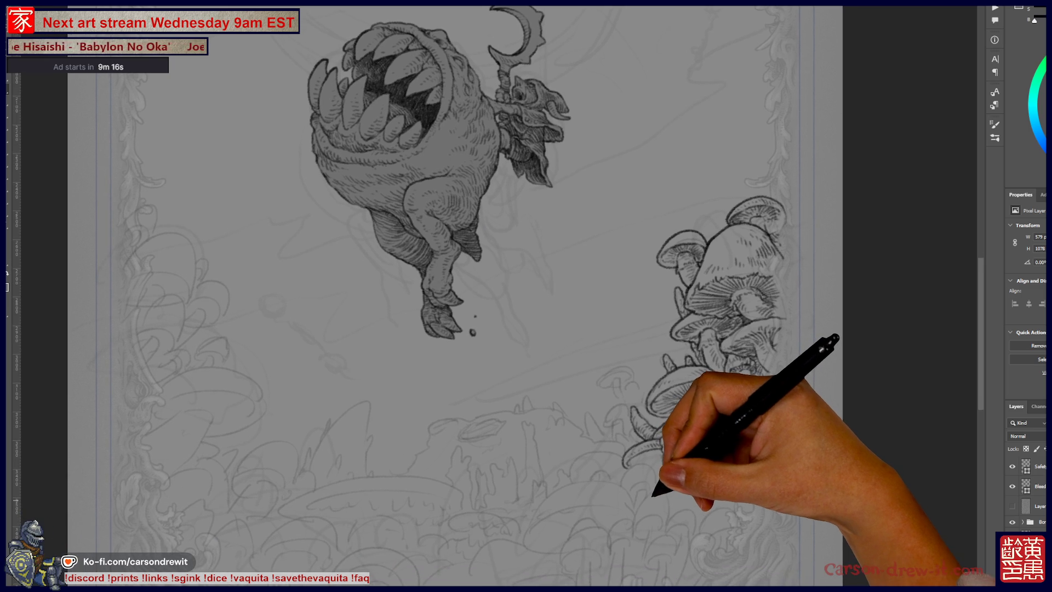
Zoom in and hatch the small lower-left mushroom cap and its stem base.
{"action": "key", "text": "ctrl+plus"}
{"action": "key", "text": "ctrl+plus"}
{"action": "key", "text": "ctrl+plus"}
{"action": "mouse_move", "coordinate": [599, 380]}
{"action": "left_mouse_down"}
{"action": "mouse_move", "coordinate": [623, 399]}
{"action": "mouse_move", "coordinate": [606, 388]}
{"action": "mouse_move", "coordinate": [640, 387]}
{"action": "mouse_move", "coordinate": [681, 364]}
{"action": "mouse_move", "coordinate": [651, 388]}
{"action": "mouse_move", "coordinate": [691, 439]}
{"action": "mouse_move", "coordinate": [630, 402]}
{"action": "mouse_move", "coordinate": [612, 422]}
{"action": "mouse_move", "coordinate": [609, 404]}
{"action": "mouse_move", "coordinate": [655, 411]}
{"action": "left_mouse_up"}
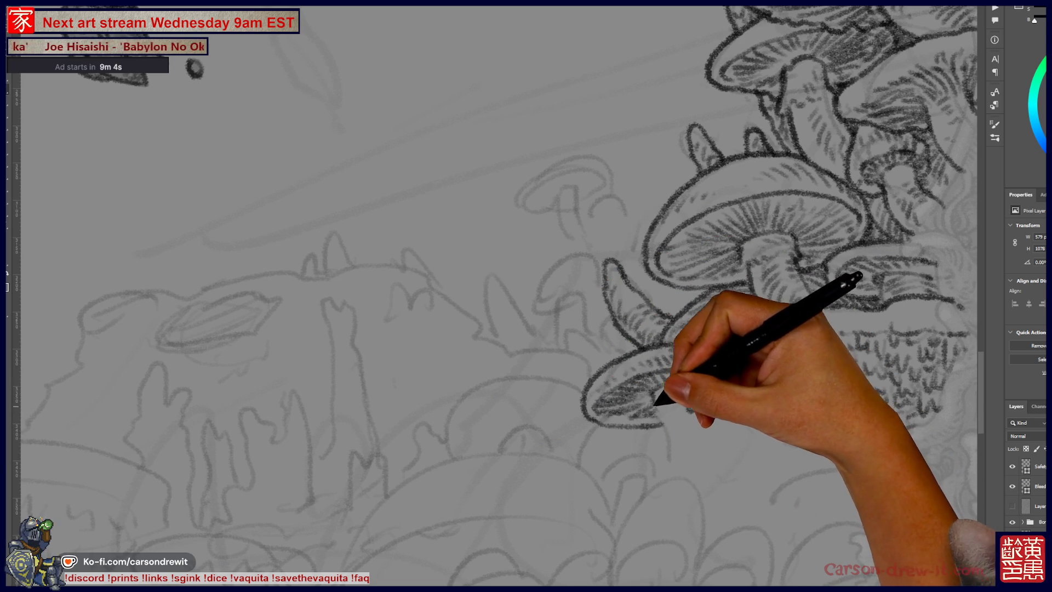
{"action": "left_click_drag", "start_coordinate": [696, 469], "coordinate": [718, 433]}
{"action": "mouse_move", "coordinate": [693, 390]}
{"action": "left_mouse_down"}
{"action": "mouse_move", "coordinate": [719, 430]}
{"action": "mouse_move", "coordinate": [703, 412]}
{"action": "mouse_move", "coordinate": [712, 402]}
{"action": "mouse_move", "coordinate": [700, 400]}
{"action": "mouse_move", "coordinate": [787, 356]}
{"action": "mouse_move", "coordinate": [870, 359]}
{"action": "mouse_move", "coordinate": [716, 430]}
{"action": "mouse_move", "coordinate": [634, 488]}
{"action": "mouse_move", "coordinate": [635, 548]}
{"action": "left_mouse_up"}
{"action": "mouse_move", "coordinate": [575, 568]}
{"action": "left_mouse_down"}
{"action": "mouse_move", "coordinate": [665, 434]}
{"action": "mouse_move", "coordinate": [676, 453]}
{"action": "mouse_move", "coordinate": [695, 453]}
{"action": "mouse_move", "coordinate": [629, 392]}
{"action": "left_mouse_up"}
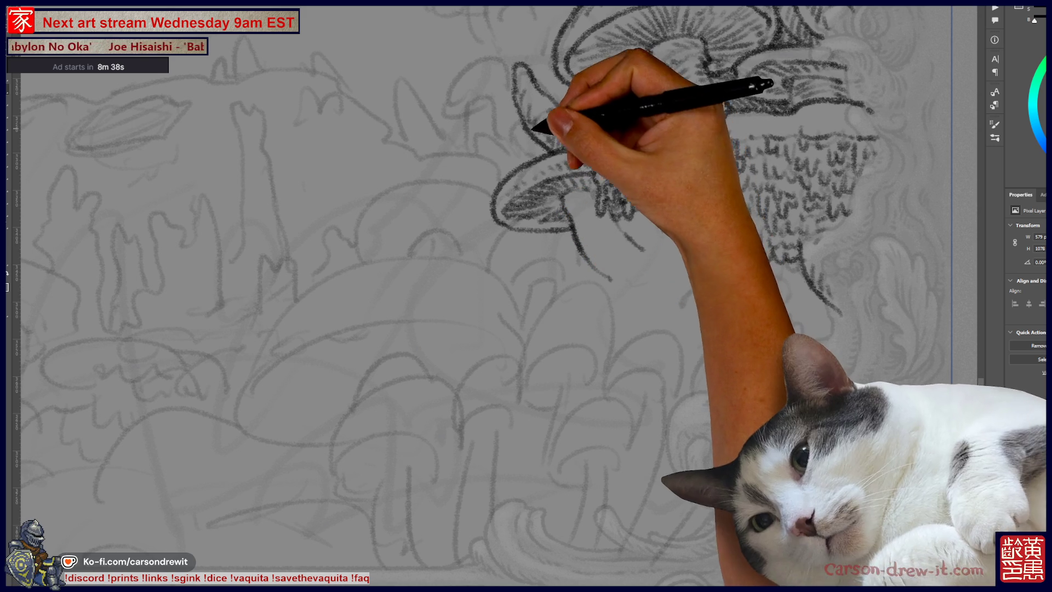
Draw a new mushroom-cap arc below the mossy clump, undo it, and redraw the curve.
{"action": "mouse_move", "coordinate": [536, 404]}
{"action": "left_mouse_down"}
{"action": "mouse_move", "coordinate": [517, 348]}
{"action": "mouse_move", "coordinate": [594, 364]}
{"action": "left_mouse_up"}
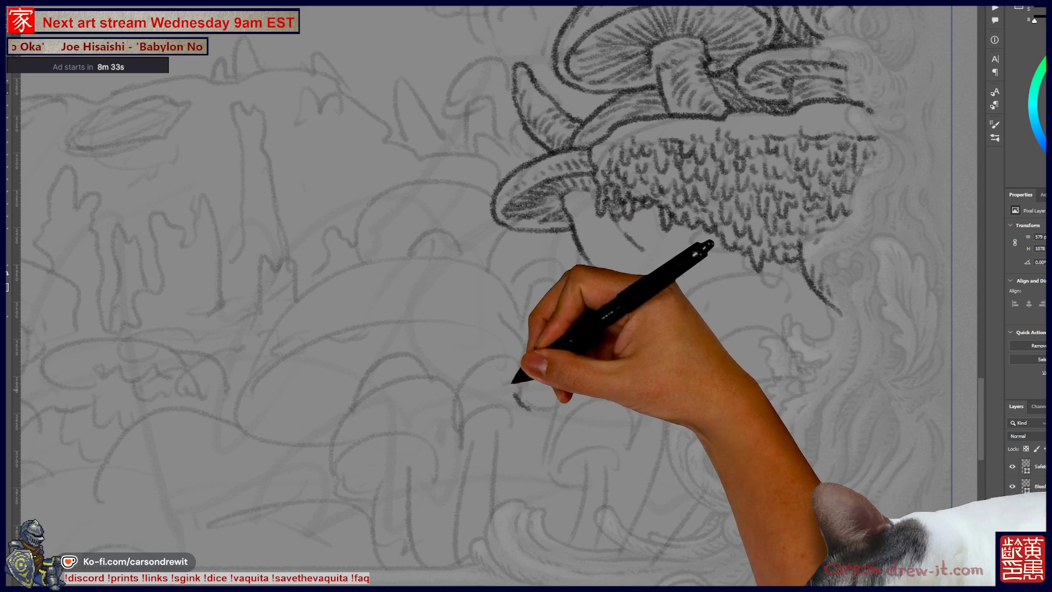
{"action": "key", "text": "ctrl+z"}
{"action": "mouse_move", "coordinate": [570, 288]}
{"action": "left_mouse_down"}
{"action": "mouse_move", "coordinate": [540, 379]}
{"action": "mouse_move", "coordinate": [518, 400]}
{"action": "mouse_move", "coordinate": [546, 355]}
{"action": "mouse_move", "coordinate": [583, 359]}
{"action": "left_mouse_up"}
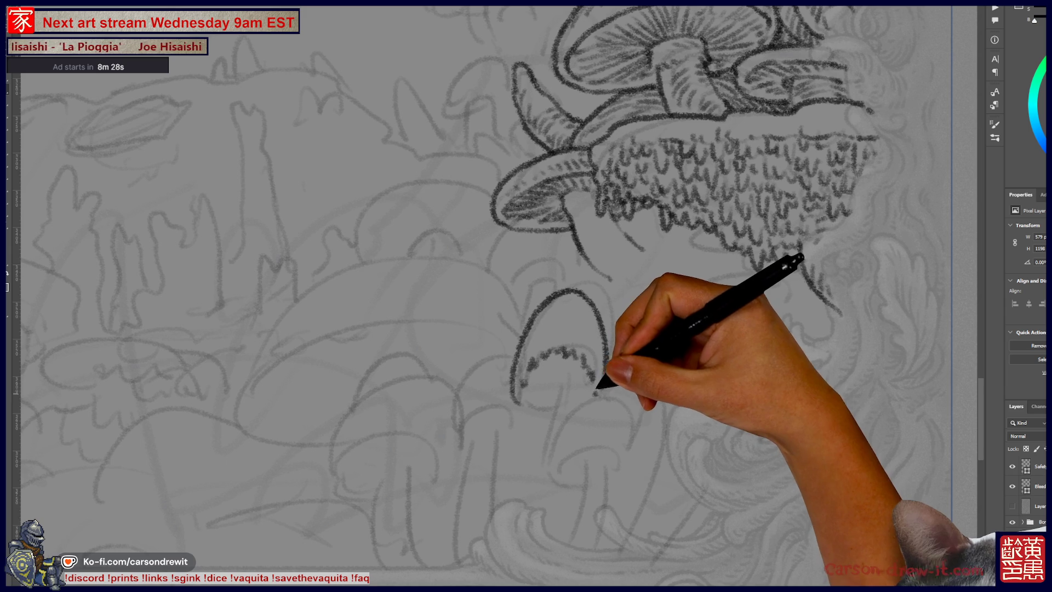
Extend the new cap, add a second cap with gill lines, and undo a stray stroke.
{"action": "mouse_move", "coordinate": [536, 384]}
{"action": "left_mouse_down"}
{"action": "mouse_move", "coordinate": [517, 378]}
{"action": "mouse_move", "coordinate": [528, 387]}
{"action": "left_mouse_up"}
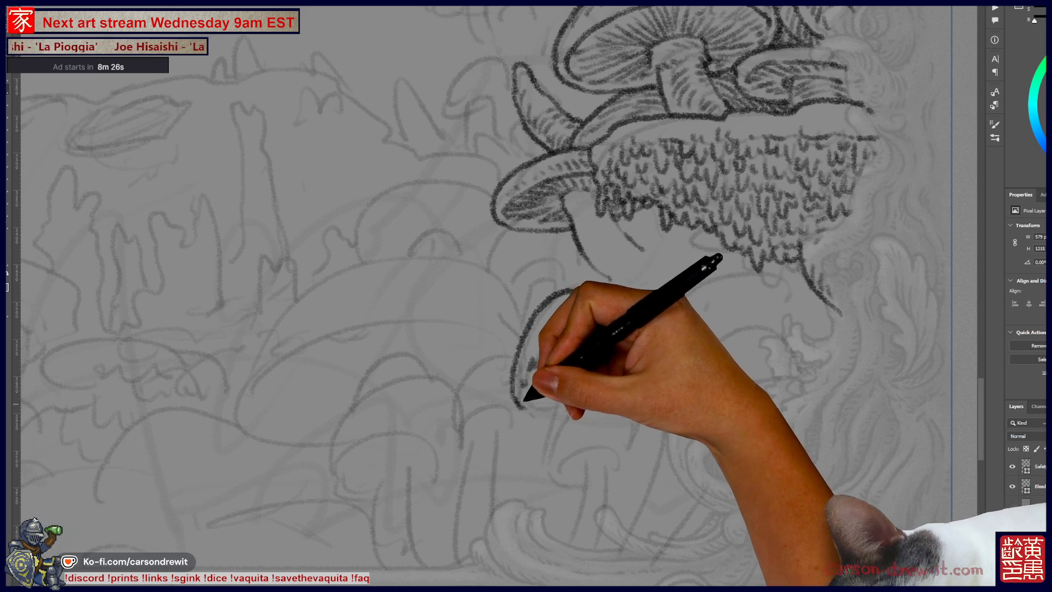
{"action": "left_click_drag", "start_coordinate": [607, 344], "coordinate": [661, 337]}
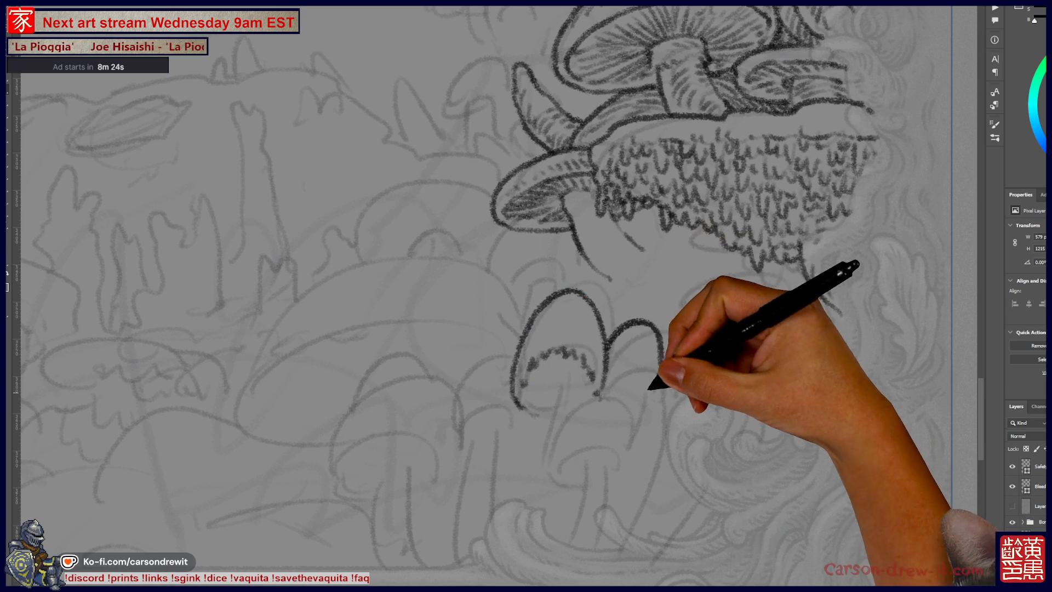
{"action": "left_click_drag", "start_coordinate": [605, 376], "coordinate": [641, 383]}
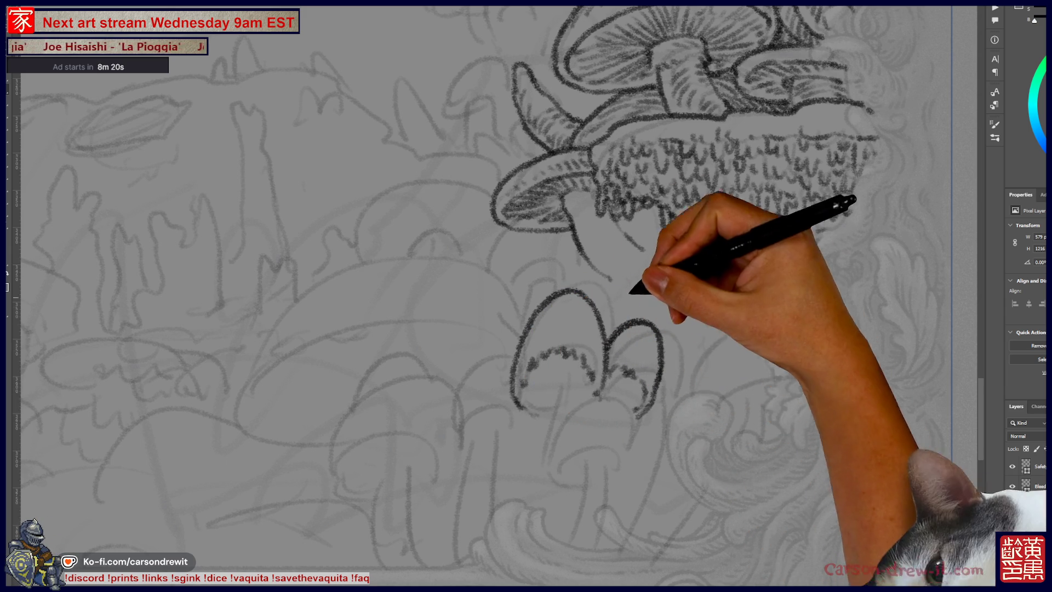
{"action": "left_click_drag", "start_coordinate": [565, 393], "coordinate": [559, 403]}
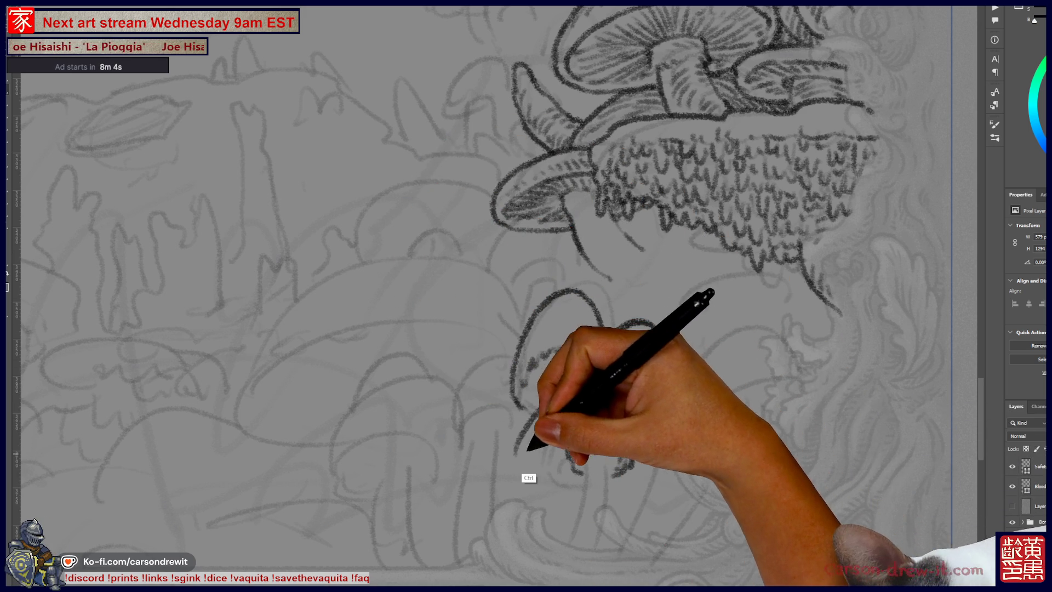
{"action": "key", "text": "ctrl+z"}
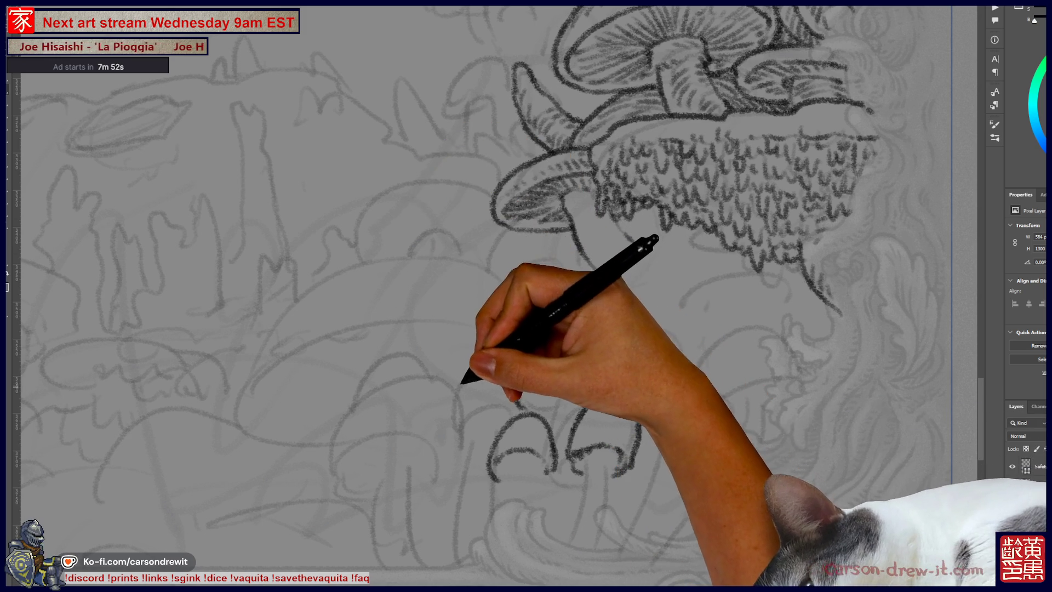
Outline more mushroom caps in the group, with gill hatching and the left stem's curves.
{"action": "left_click_drag", "start_coordinate": [516, 224], "coordinate": [603, 230]}
{"action": "left_click_drag", "start_coordinate": [609, 351], "coordinate": [658, 395]}
{"action": "left_click_drag", "start_coordinate": [532, 318], "coordinate": [603, 296]}
{"action": "left_click_drag", "start_coordinate": [342, 455], "coordinate": [424, 384]}
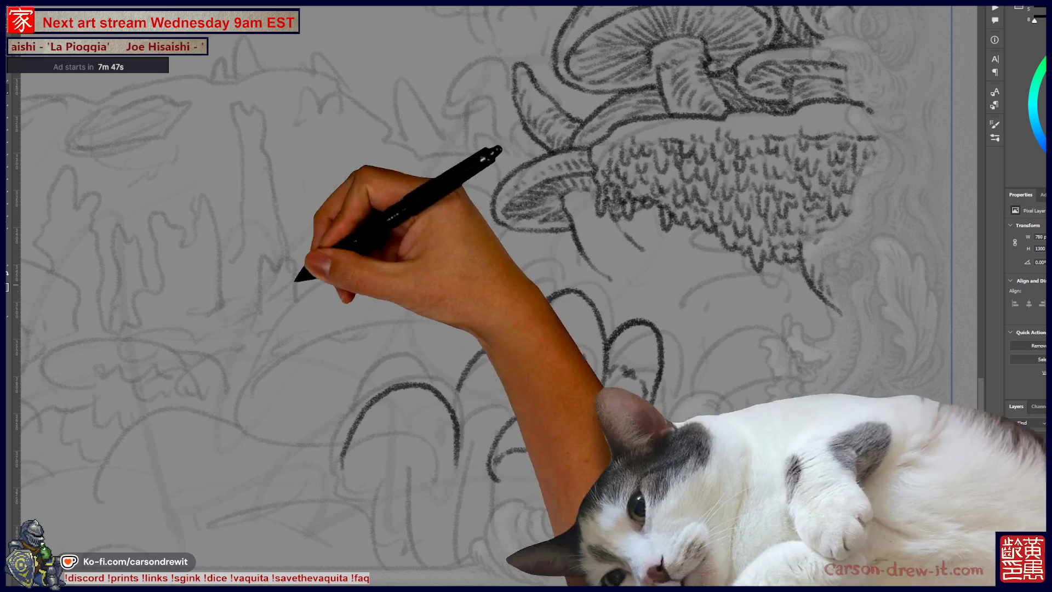
{"action": "mouse_move", "coordinate": [530, 365]}
{"action": "left_mouse_down"}
{"action": "mouse_move", "coordinate": [595, 379]}
{"action": "mouse_move", "coordinate": [638, 454]}
{"action": "left_mouse_up"}
{"action": "mouse_move", "coordinate": [361, 482]}
{"action": "left_mouse_down"}
{"action": "mouse_move", "coordinate": [376, 434]}
{"action": "mouse_move", "coordinate": [422, 441]}
{"action": "left_mouse_up"}
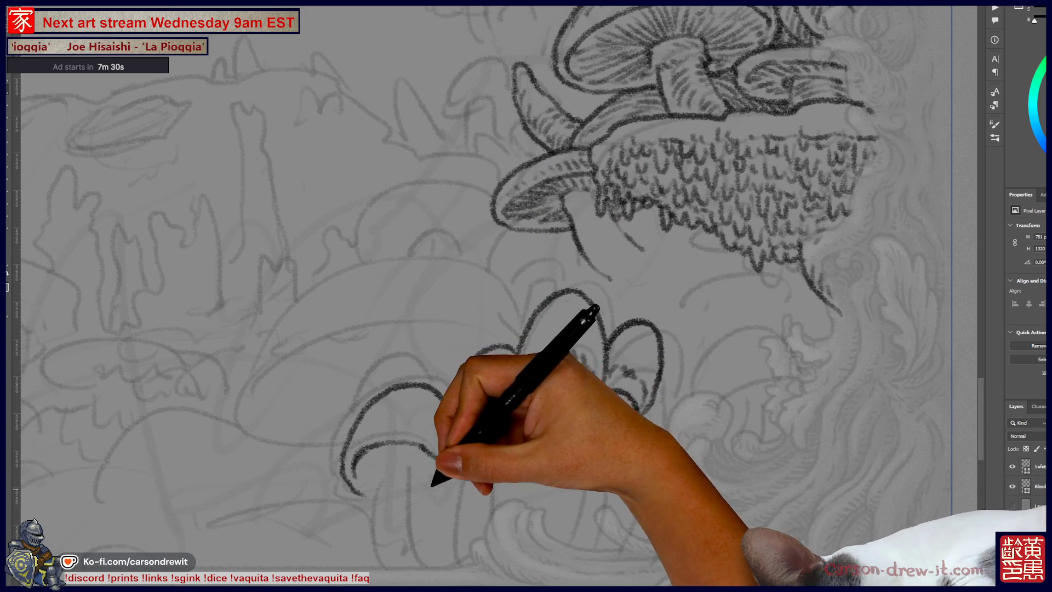
Add strokes to the lower cluster and redraw the curve on its right after an undo.
{"action": "mouse_move", "coordinate": [471, 455]}
{"action": "left_mouse_down"}
{"action": "mouse_move", "coordinate": [436, 493]}
{"action": "mouse_move", "coordinate": [482, 488]}
{"action": "mouse_move", "coordinate": [488, 403]}
{"action": "left_mouse_up"}
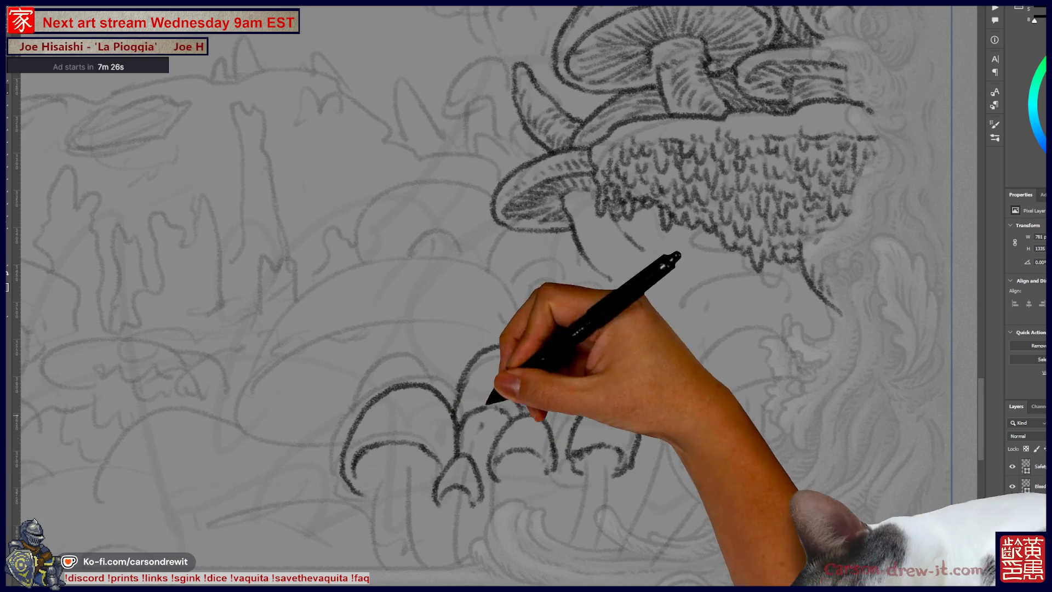
{"action": "left_click_drag", "start_coordinate": [664, 441], "coordinate": [652, 493]}
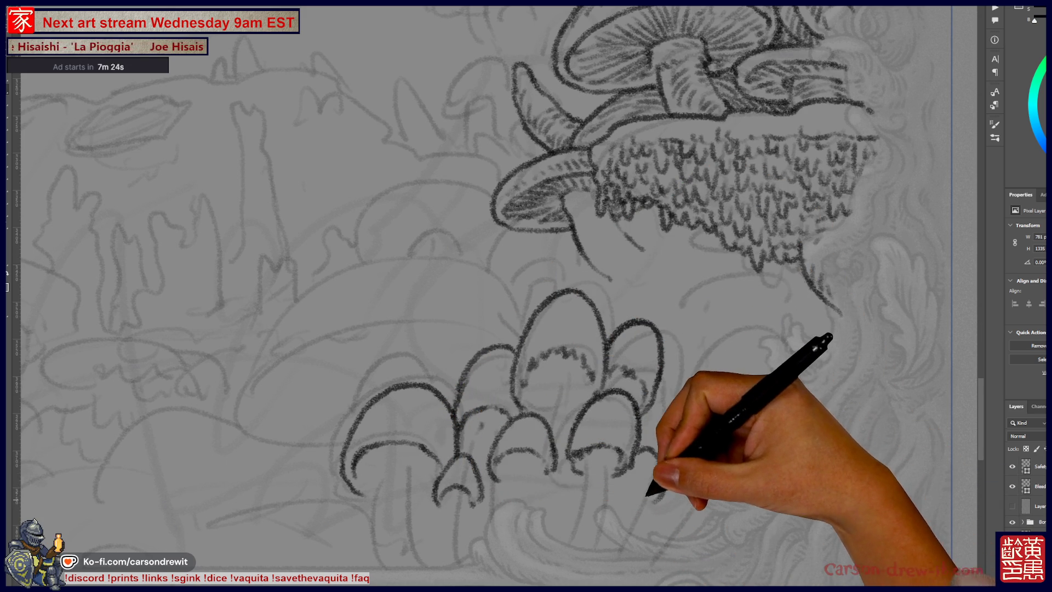
{"action": "key", "text": "ctrl+z"}
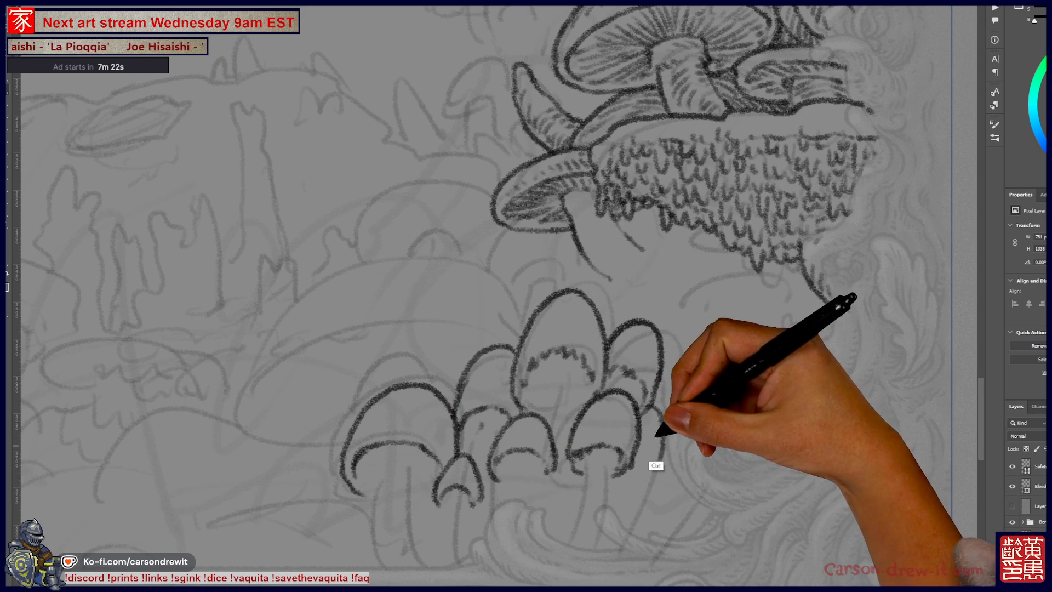
{"action": "left_click_drag", "start_coordinate": [652, 395], "coordinate": [682, 423]}
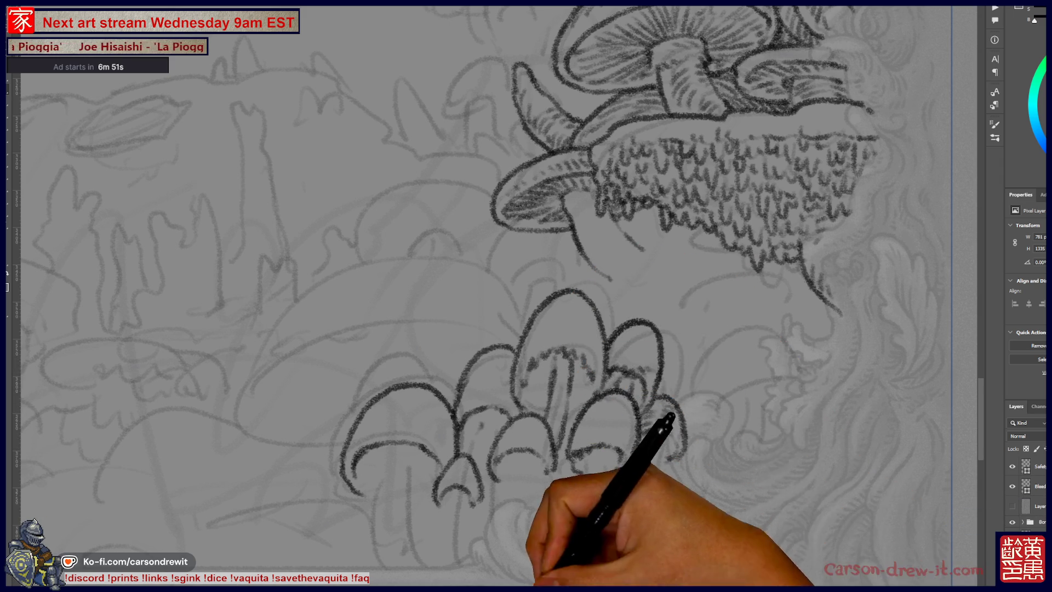
Ink the stems under the lower mushroom caps, then zoom out to the whole page.
{"action": "left_click_drag", "start_coordinate": [606, 446], "coordinate": [570, 505]}
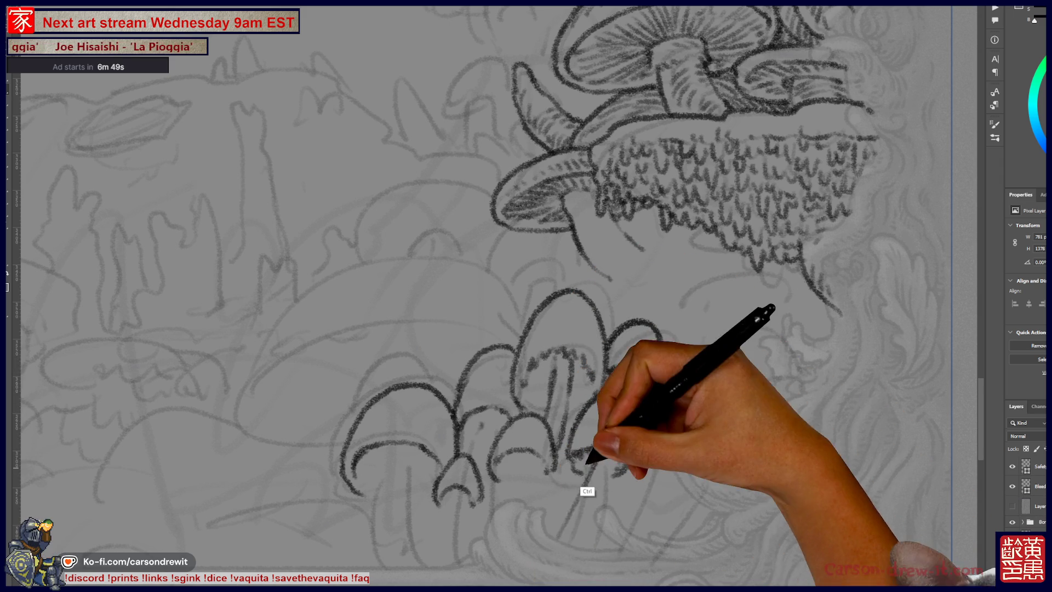
{"action": "left_click_drag", "start_coordinate": [589, 463], "coordinate": [589, 548]}
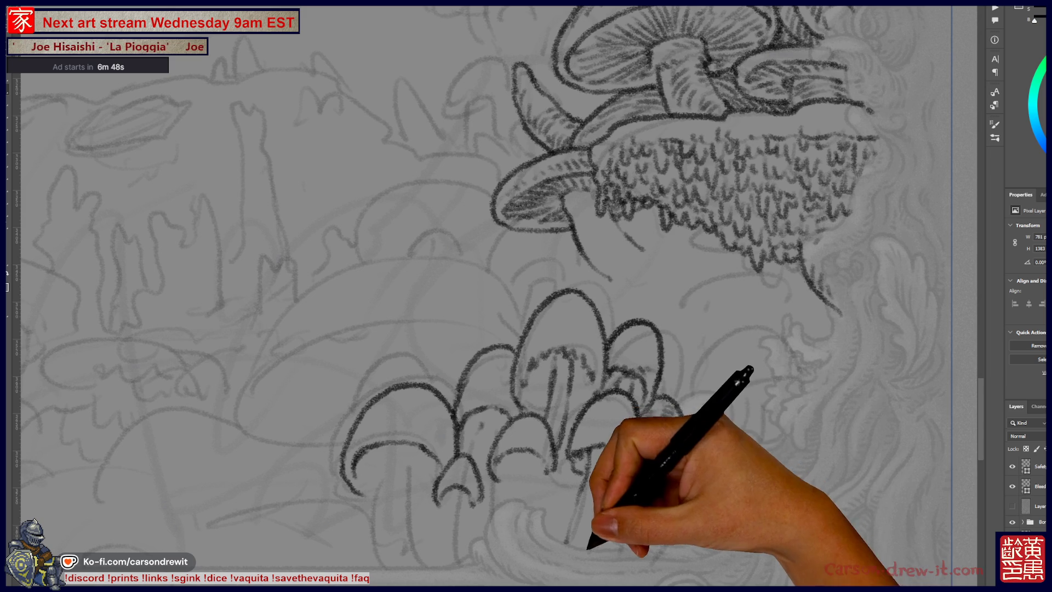
{"action": "left_click_drag", "start_coordinate": [651, 463], "coordinate": [676, 446]}
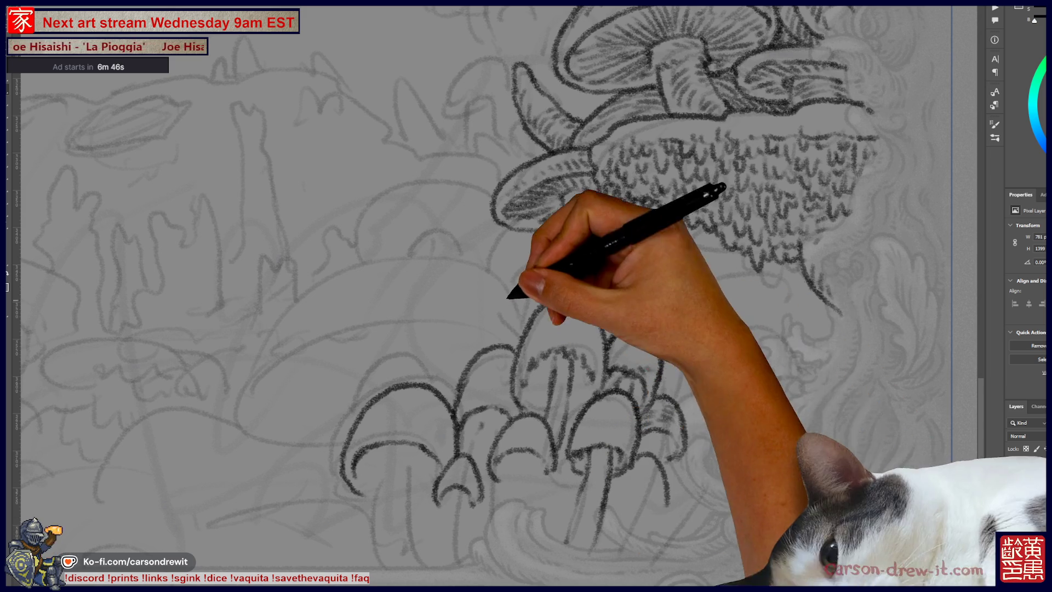
{"action": "key", "text": "ctrl+minus"}
{"action": "key", "text": "ctrl+minus"}
{"action": "key", "text": "ctrl+minus"}
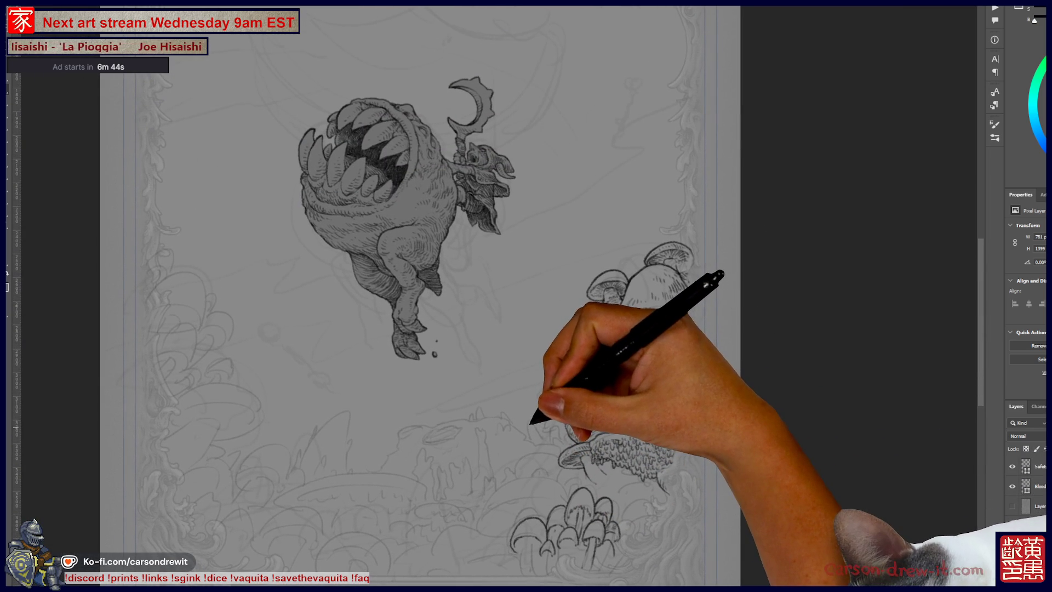
{"action": "left_click_drag", "start_coordinate": [558, 406], "coordinate": [603, 413]}
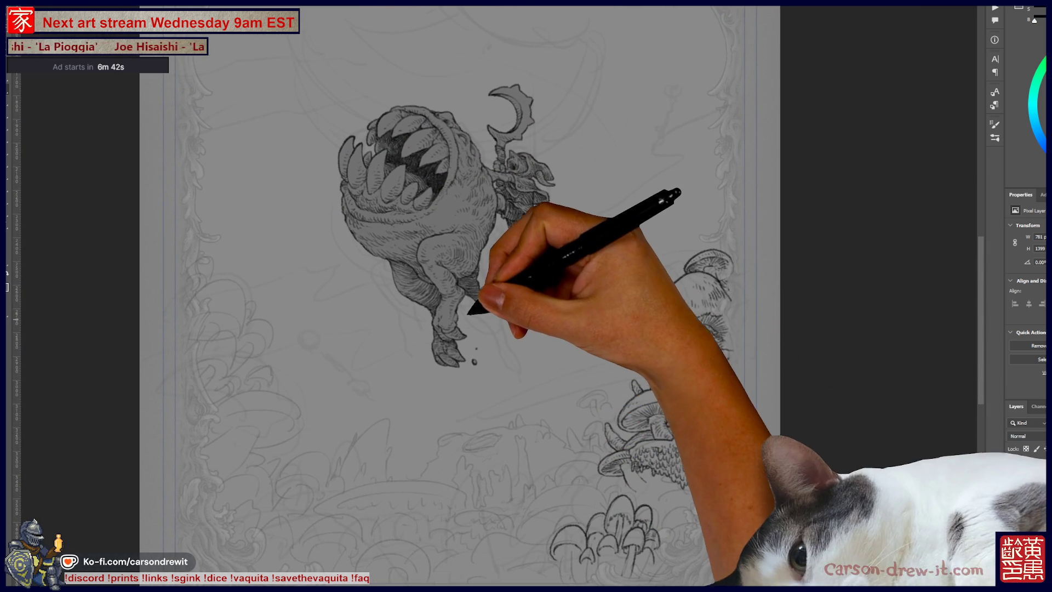
{"action": "left_click_drag", "start_coordinate": [470, 312], "coordinate": [480, 337]}
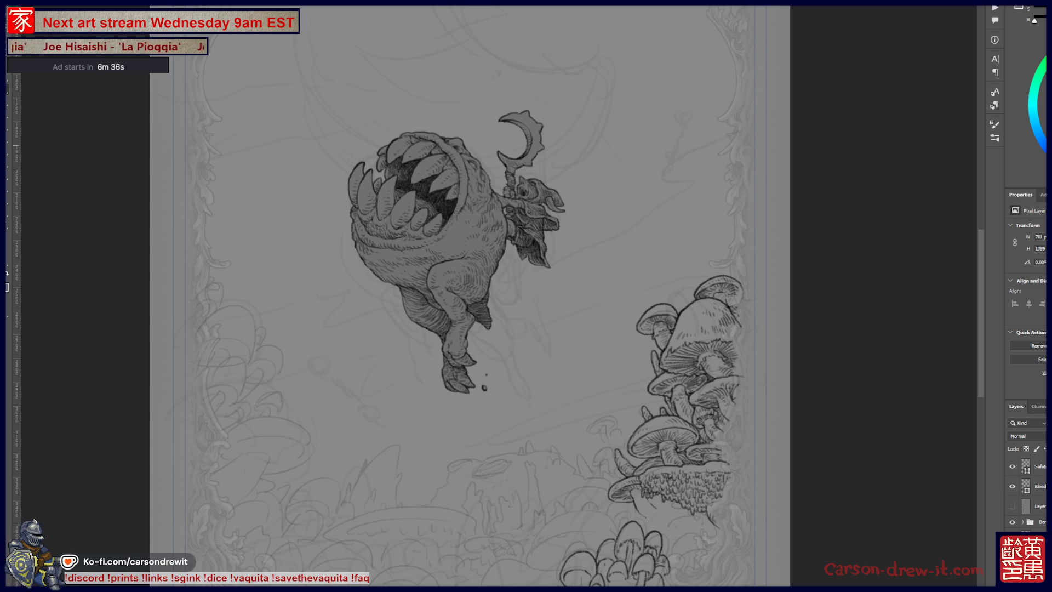
{"action": "key", "text": "ctrl+plus"}
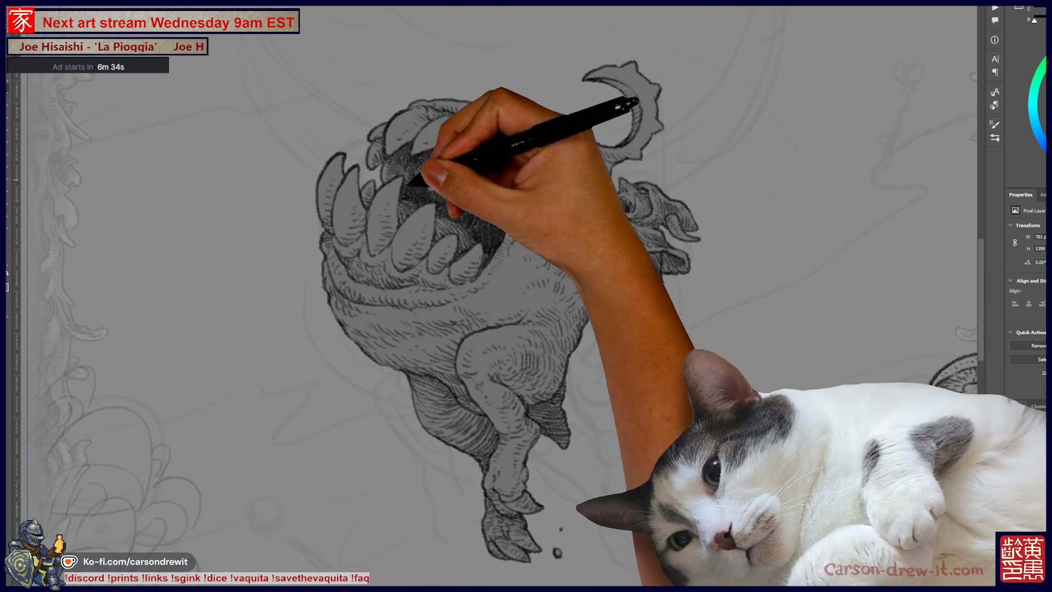
{"action": "left_click_drag", "start_coordinate": [494, 296], "coordinate": [417, 301]}
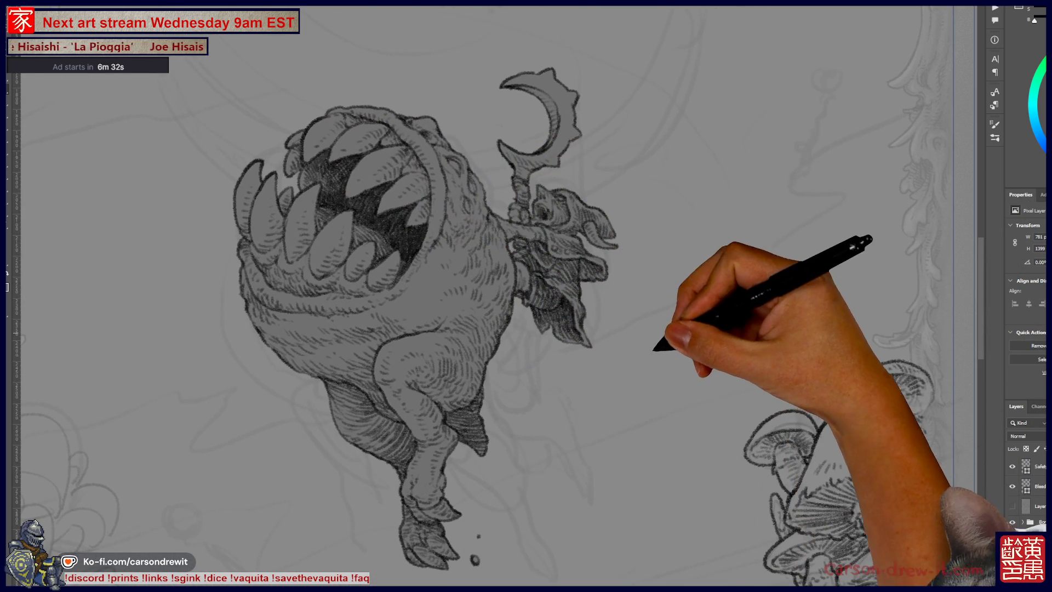
{"action": "scroll", "coordinate": [525, 454], "scroll_direction": "down", "scroll_amount": 4}
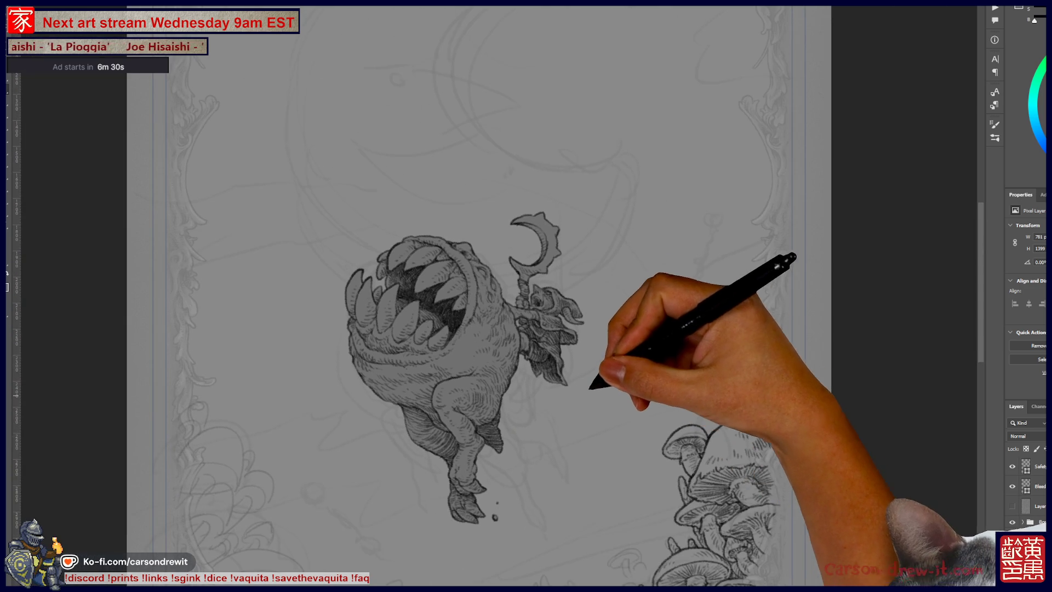
{"action": "left_click_drag", "start_coordinate": [493, 247], "coordinate": [483, 364]}
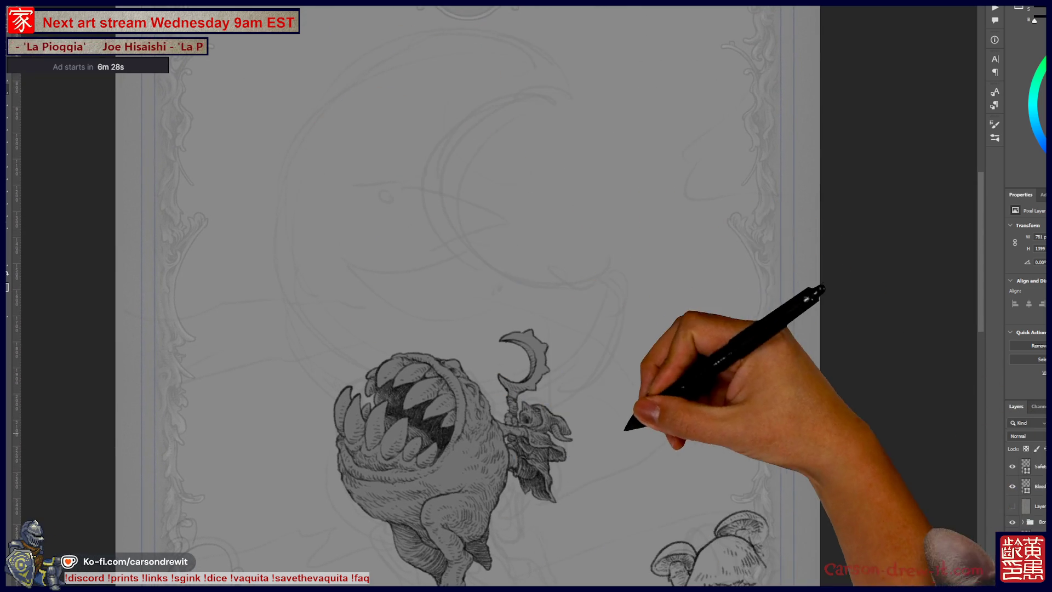
{"action": "scroll", "coordinate": [526, 296], "scroll_direction": "down", "scroll_amount": 5}
{"action": "scroll", "coordinate": [526, 296], "scroll_direction": "up", "scroll_amount": 2}
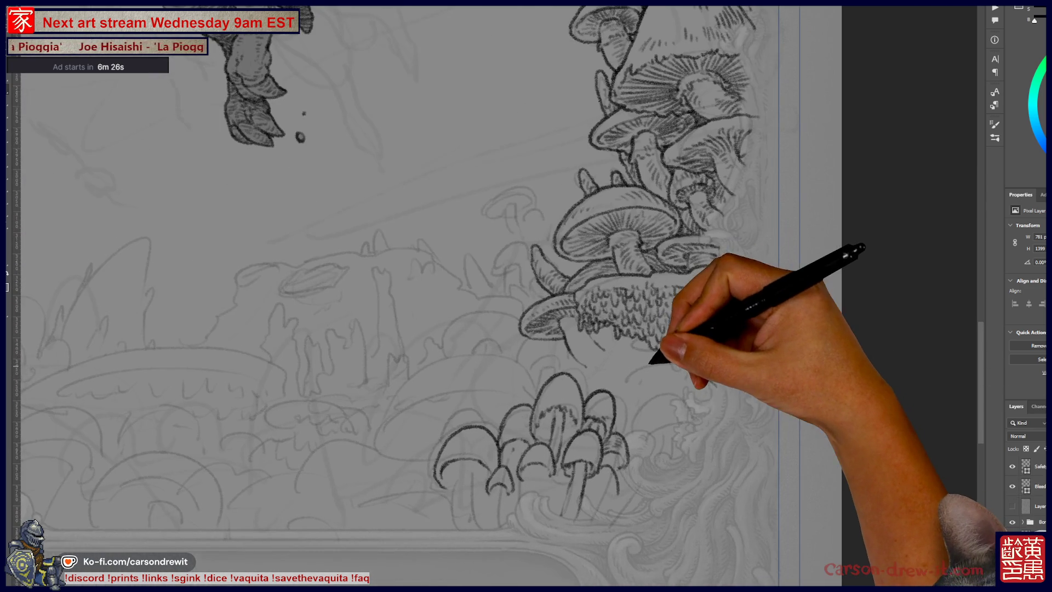
{"action": "scroll", "coordinate": [526, 296], "scroll_direction": "up", "scroll_amount": 3}
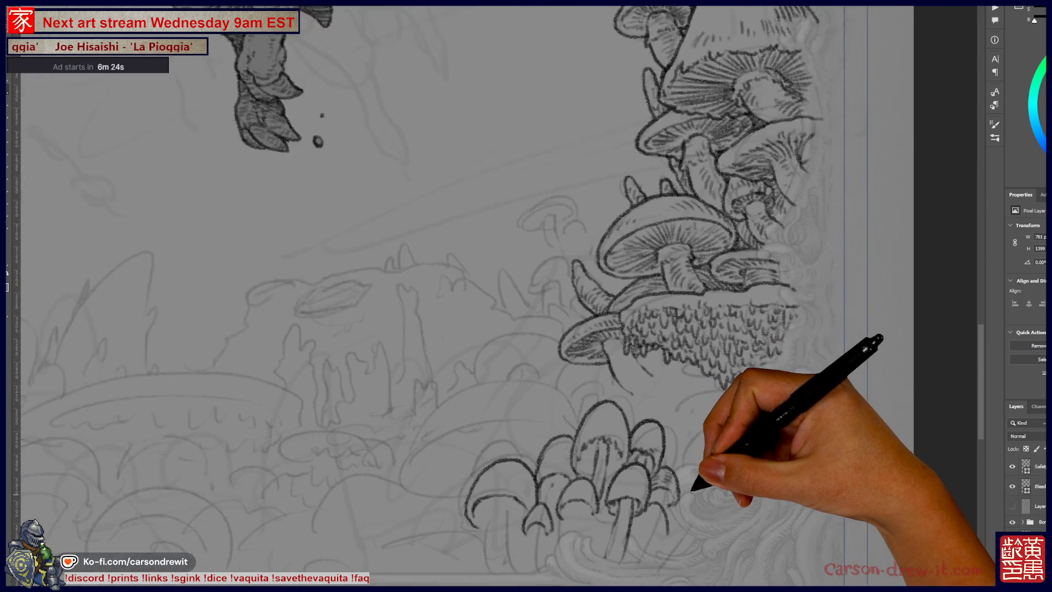
{"action": "scroll", "coordinate": [690, 485], "scroll_direction": "up", "scroll_amount": 1}
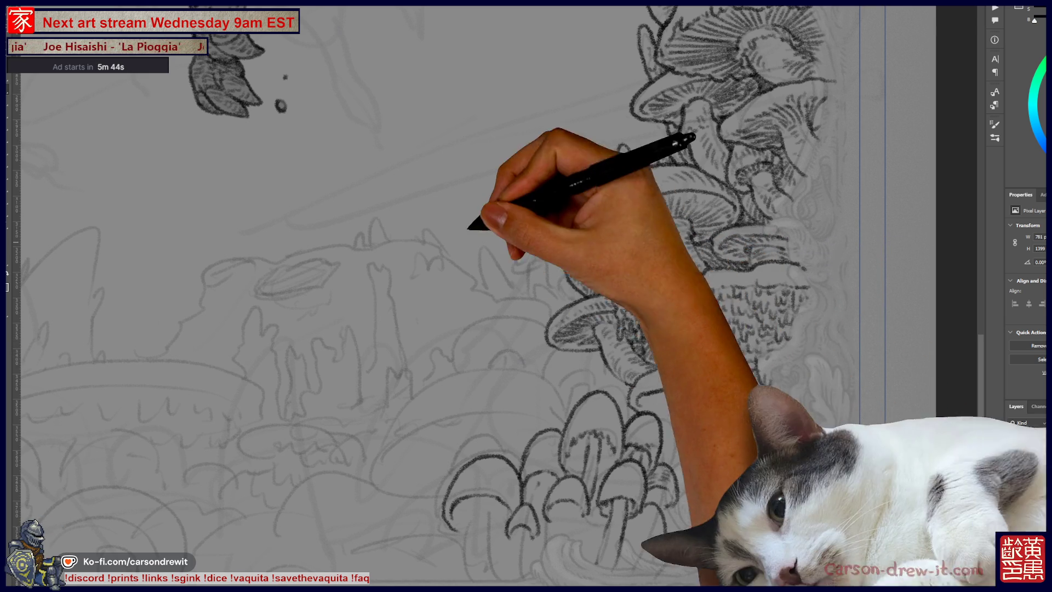
Zoom in to ink small long-stemmed mushrooms on the column's left edge, then fit the page.
{"action": "key", "text": "ctrl+plus"}
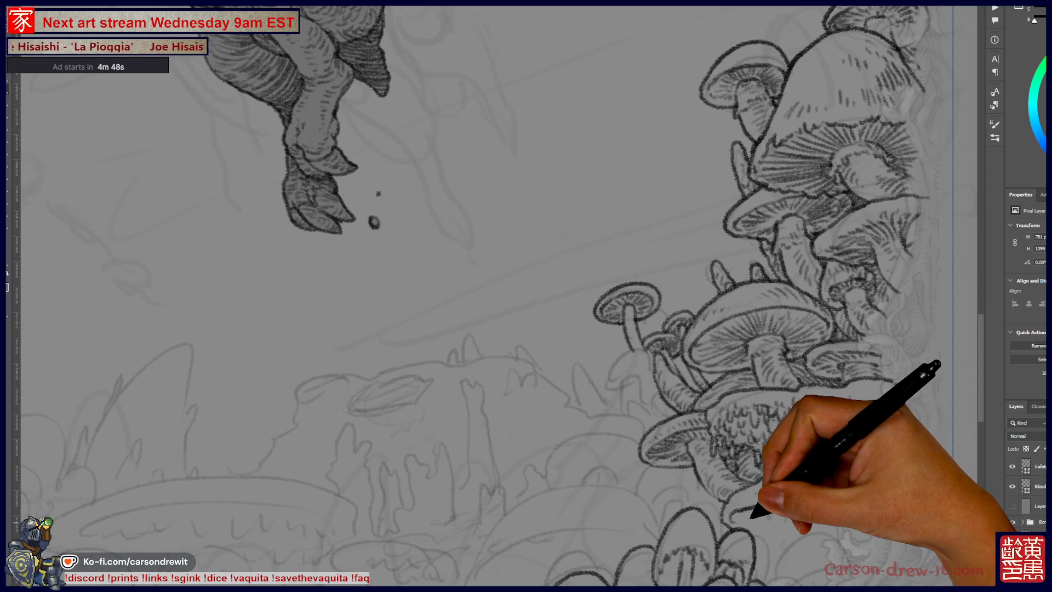
{"action": "left_click_drag", "start_coordinate": [526, 296], "coordinate": [548, 302]}
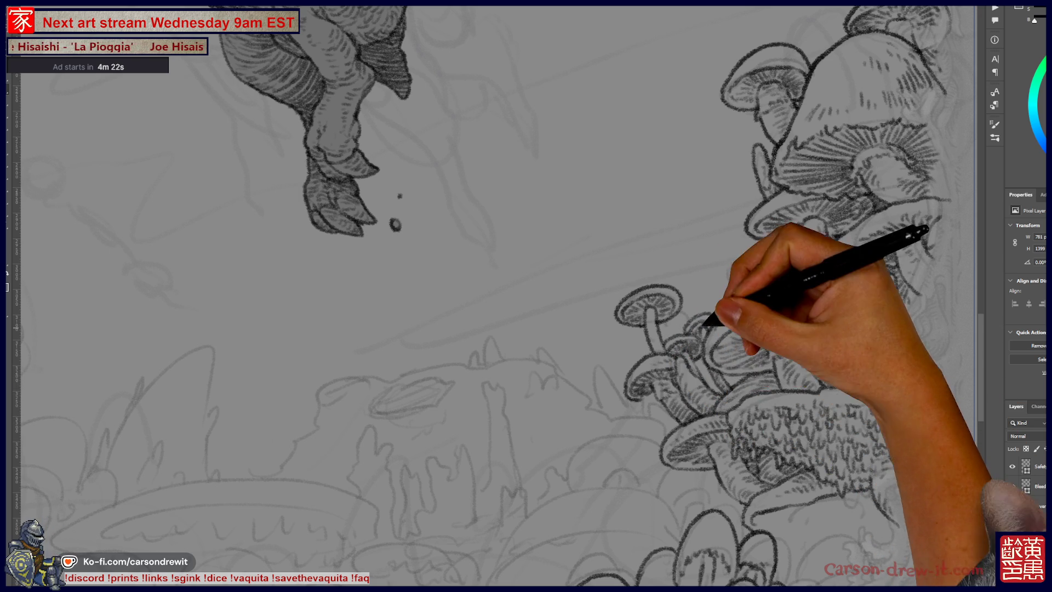
{"action": "scroll", "coordinate": [828, 564], "scroll_direction": "down", "scroll_amount": 2}
{"action": "key", "text": "ctrl+0"}
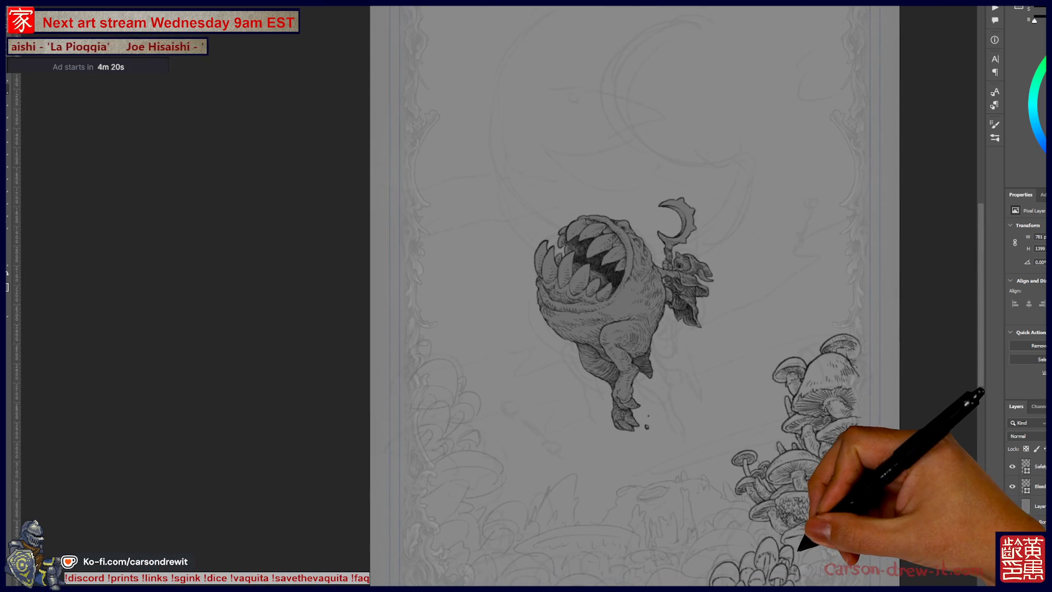
Draw a large mushroom-cap arc over the bottom cluster's left side and hatch its gills.
{"action": "scroll", "coordinate": [701, 439], "scroll_direction": "up", "scroll_amount": 3}
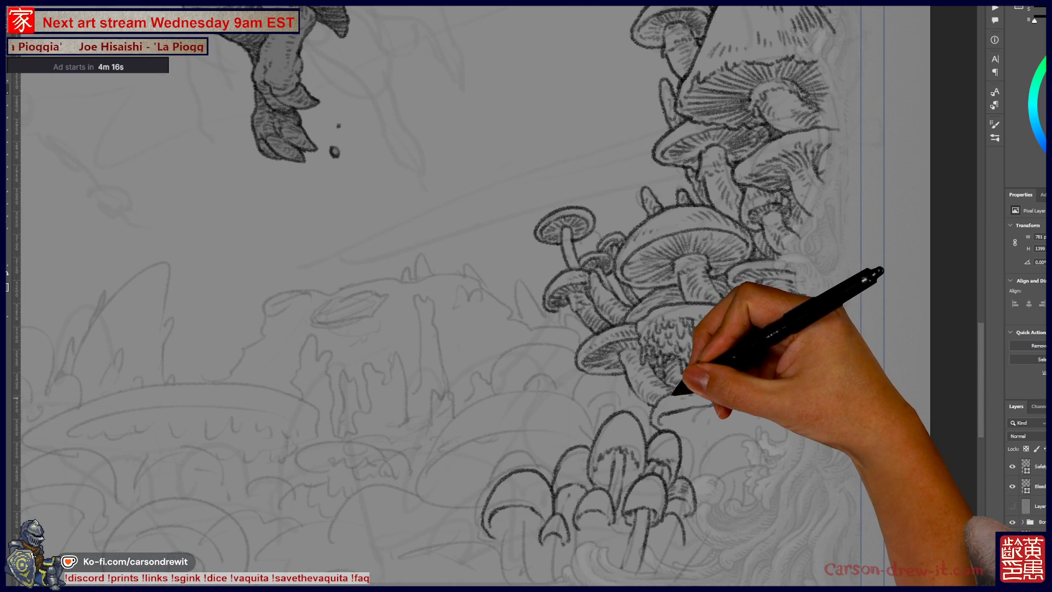
{"action": "left_click_drag", "start_coordinate": [494, 296], "coordinate": [575, 253]}
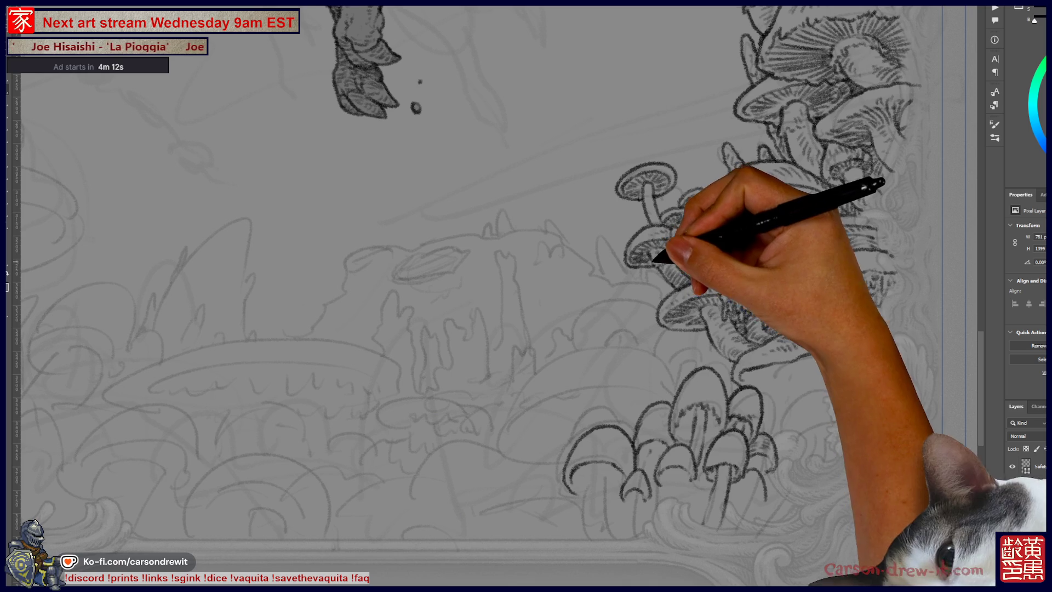
{"action": "left_click_drag", "start_coordinate": [493, 296], "coordinate": [528, 324]}
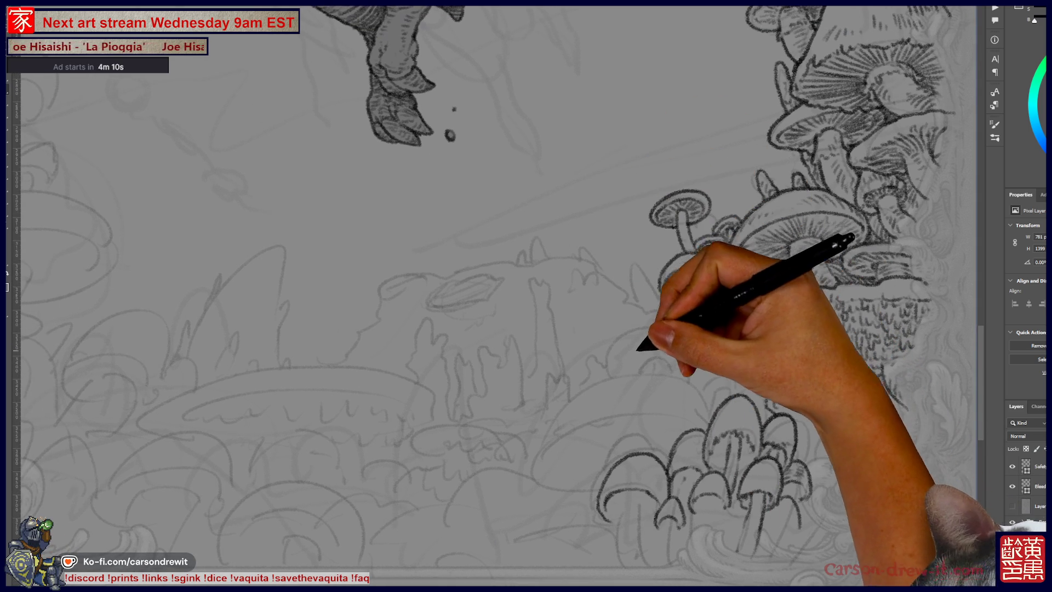
{"action": "mouse_move", "coordinate": [534, 466]}
{"action": "left_mouse_down"}
{"action": "mouse_move", "coordinate": [575, 389]}
{"action": "mouse_move", "coordinate": [639, 371]}
{"action": "mouse_move", "coordinate": [699, 388]}
{"action": "left_mouse_up"}
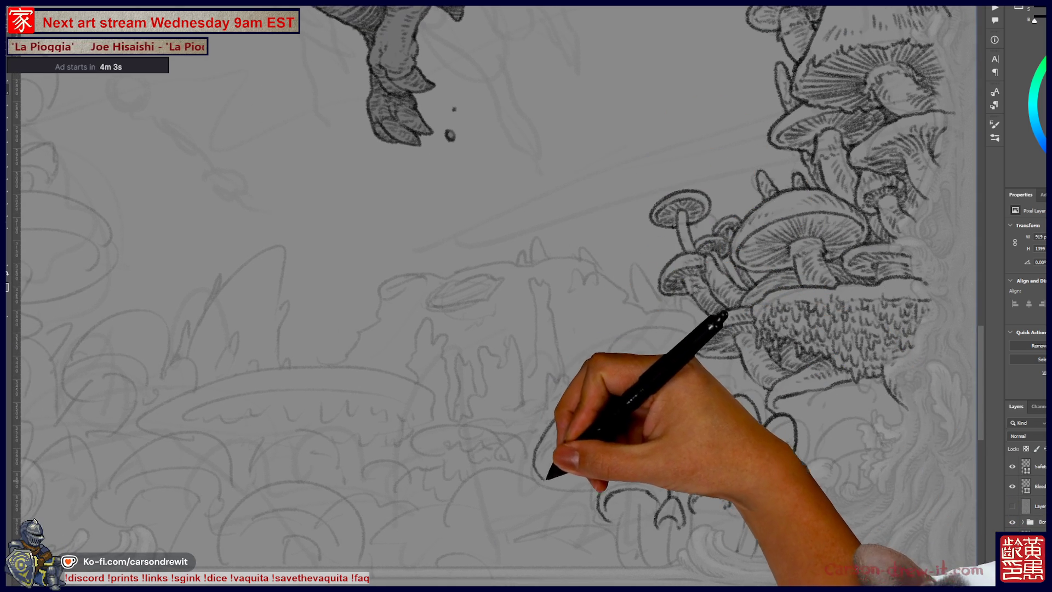
{"action": "key", "text": "ctrl"}
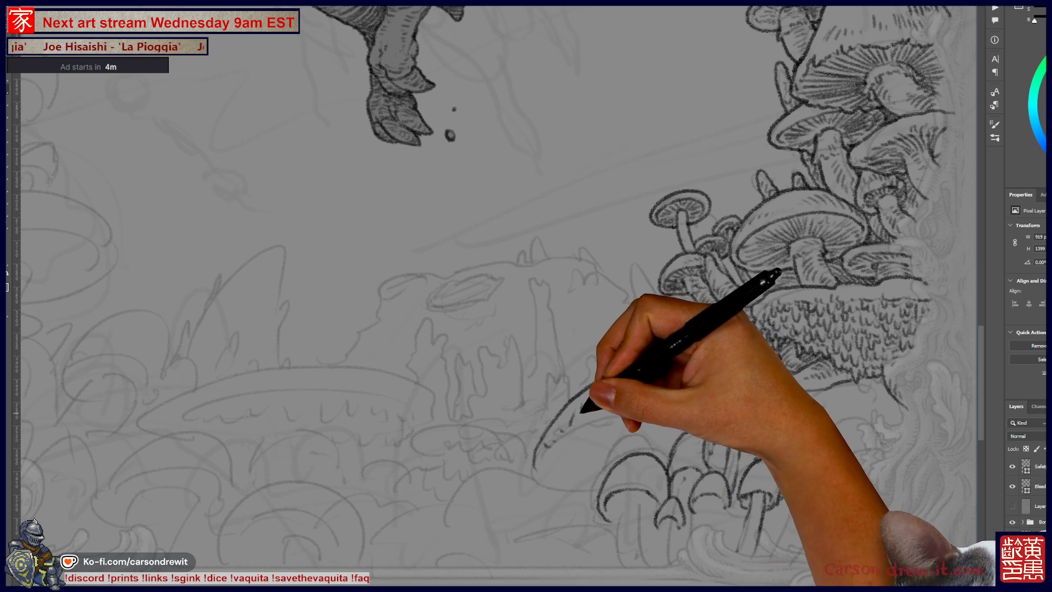
{"action": "left_click_drag", "start_coordinate": [600, 407], "coordinate": [618, 390]}
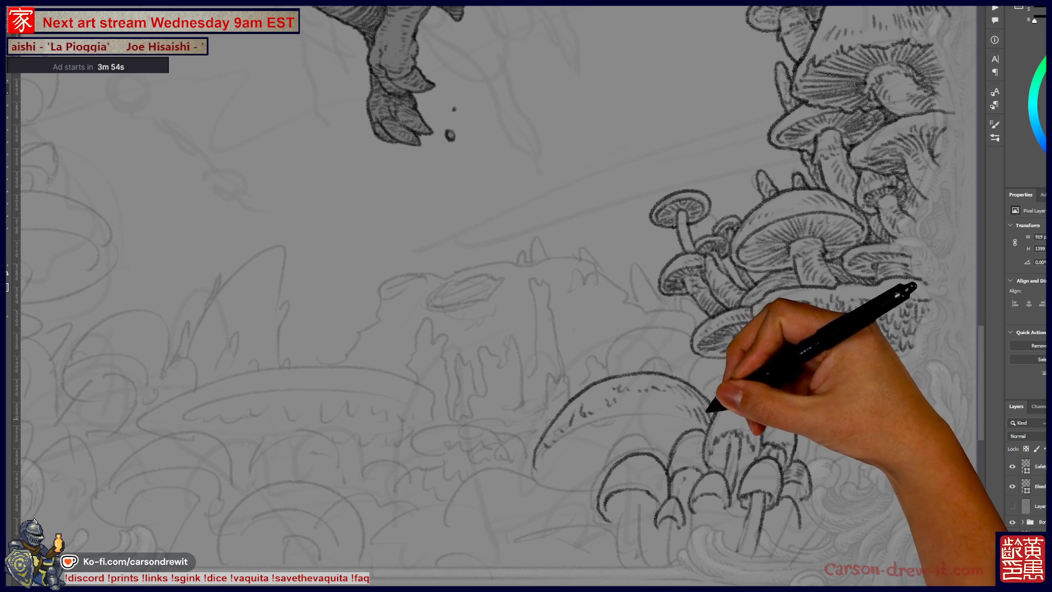
{"action": "mouse_move", "coordinate": [560, 422]}
{"action": "left_mouse_down"}
{"action": "mouse_move", "coordinate": [606, 402]}
{"action": "mouse_move", "coordinate": [674, 411]}
{"action": "mouse_move", "coordinate": [672, 387]}
{"action": "mouse_move", "coordinate": [683, 409]}
{"action": "mouse_move", "coordinate": [670, 412]}
{"action": "mouse_move", "coordinate": [688, 404]}
{"action": "mouse_move", "coordinate": [703, 426]}
{"action": "left_mouse_up"}
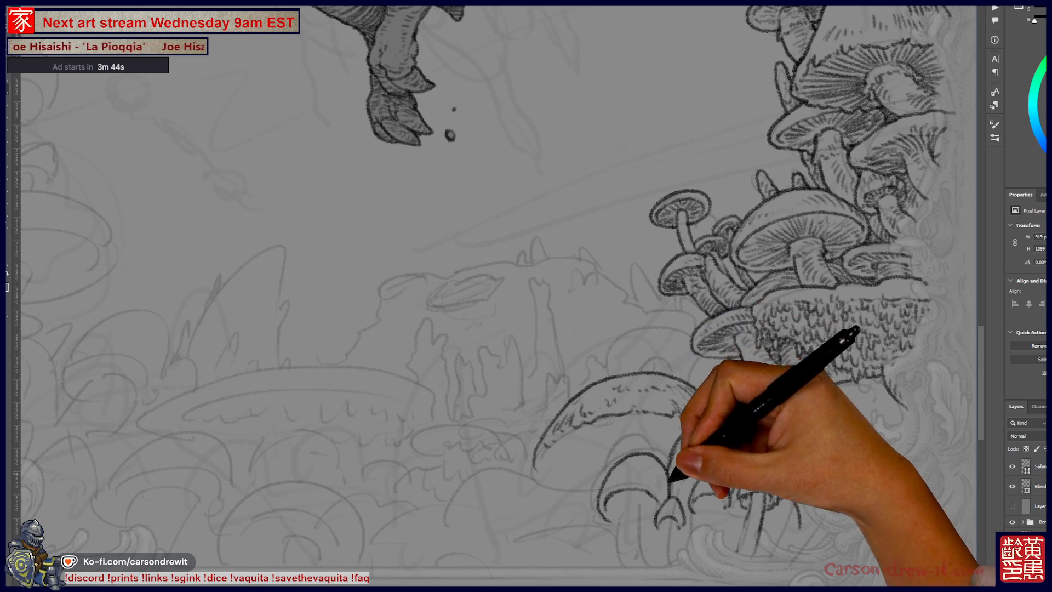
{"action": "mouse_move", "coordinate": [557, 442]}
{"action": "left_mouse_down"}
{"action": "mouse_move", "coordinate": [540, 451]}
{"action": "mouse_move", "coordinate": [554, 422]}
{"action": "mouse_move", "coordinate": [533, 440]}
{"action": "mouse_move", "coordinate": [567, 486]}
{"action": "mouse_move", "coordinate": [542, 466]}
{"action": "mouse_move", "coordinate": [596, 482]}
{"action": "mouse_move", "coordinate": [630, 446]}
{"action": "mouse_move", "coordinate": [623, 430]}
{"action": "mouse_move", "coordinate": [639, 422]}
{"action": "mouse_move", "coordinate": [669, 434]}
{"action": "mouse_move", "coordinate": [629, 437]}
{"action": "mouse_move", "coordinate": [634, 419]}
{"action": "mouse_move", "coordinate": [669, 430]}
{"action": "mouse_move", "coordinate": [672, 446]}
{"action": "left_mouse_up"}
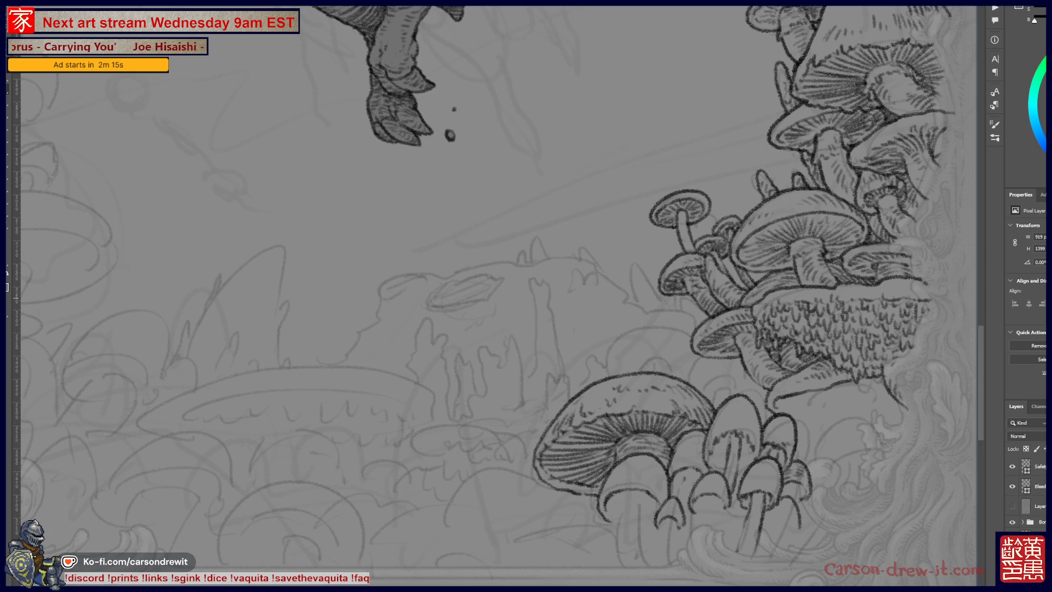
{"action": "key", "text": "ctrl+minus"}
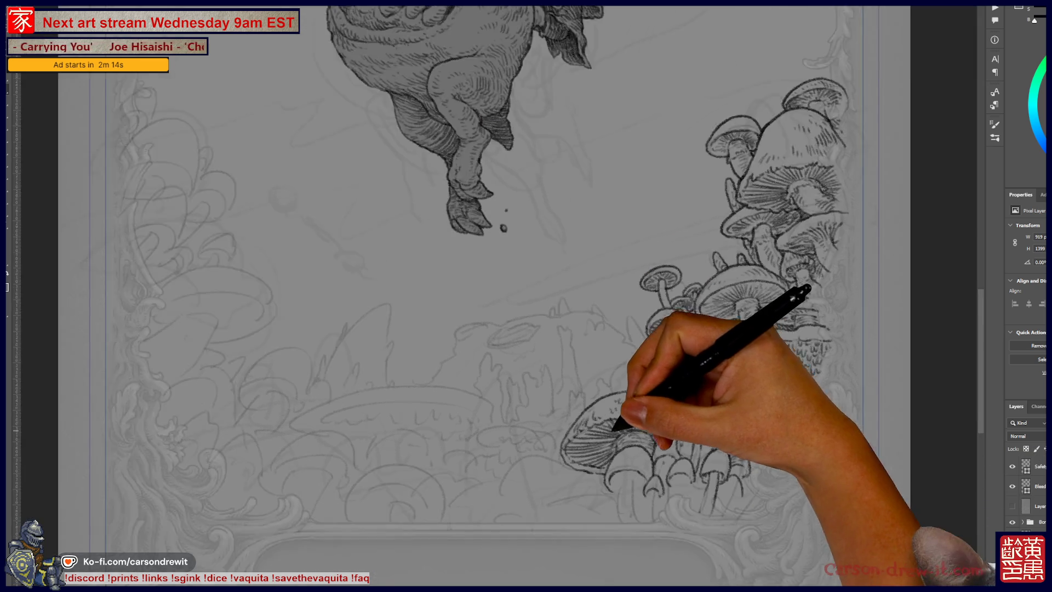
Undo the last mushroom stroke, then switch to the Scores document with Ctrl+Tab.
{"action": "key", "text": "ctrl+plus"}
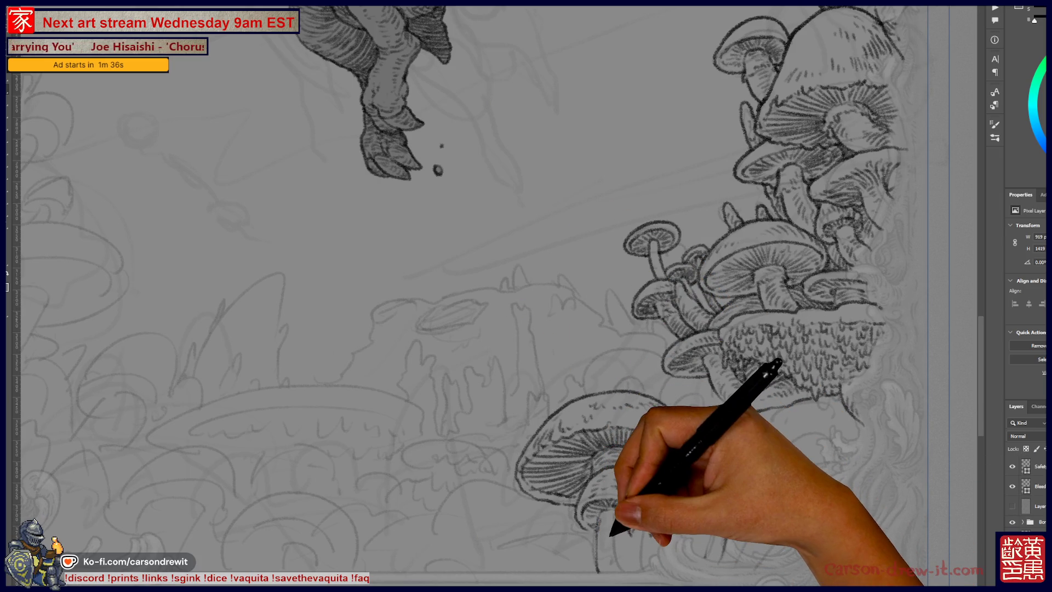
{"action": "key", "text": "ctrl+z"}
{"action": "key", "text": "ctrl"}
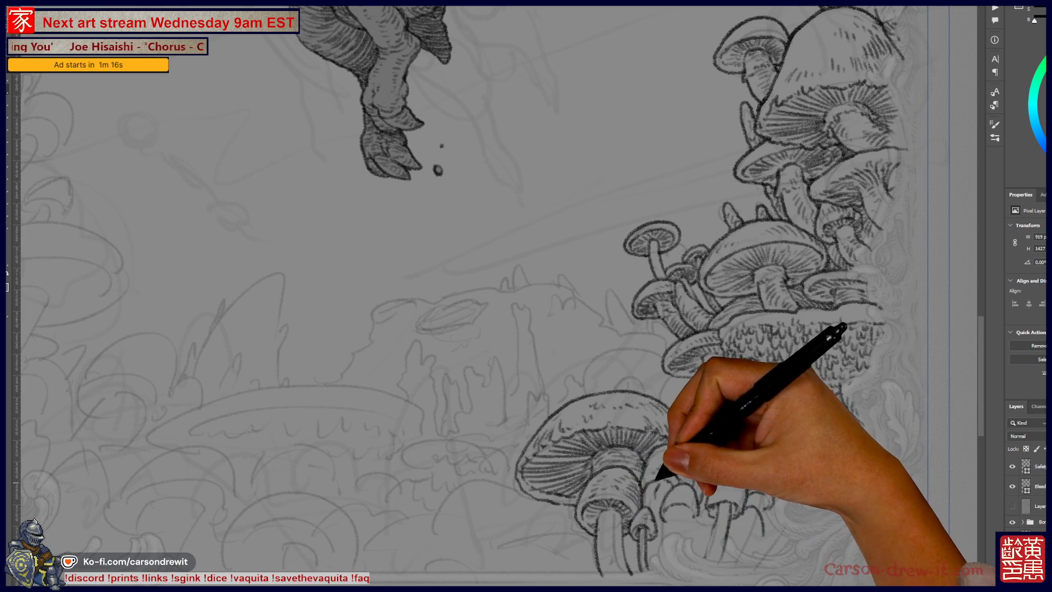
{"action": "key", "text": "ctrl"}
{"action": "key", "text": "ctrl"}
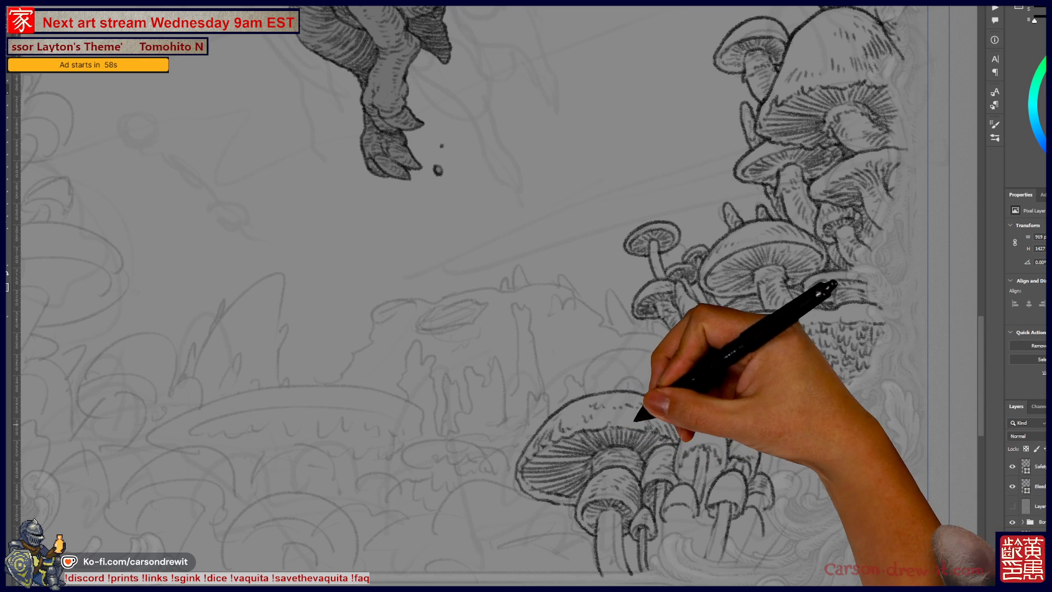
{"action": "key", "text": "ctrl+Tab"}
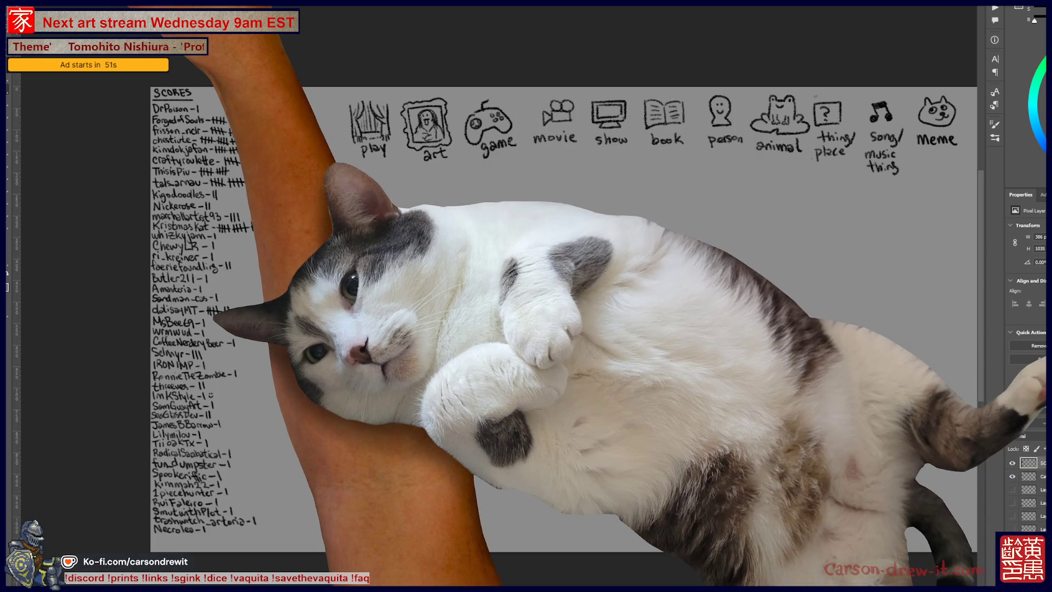
Zoom in on the category icon row and circle the thing/place icon.
{"action": "left_click", "coordinate": [32, 60]}
{"action": "key", "text": "Escape"}
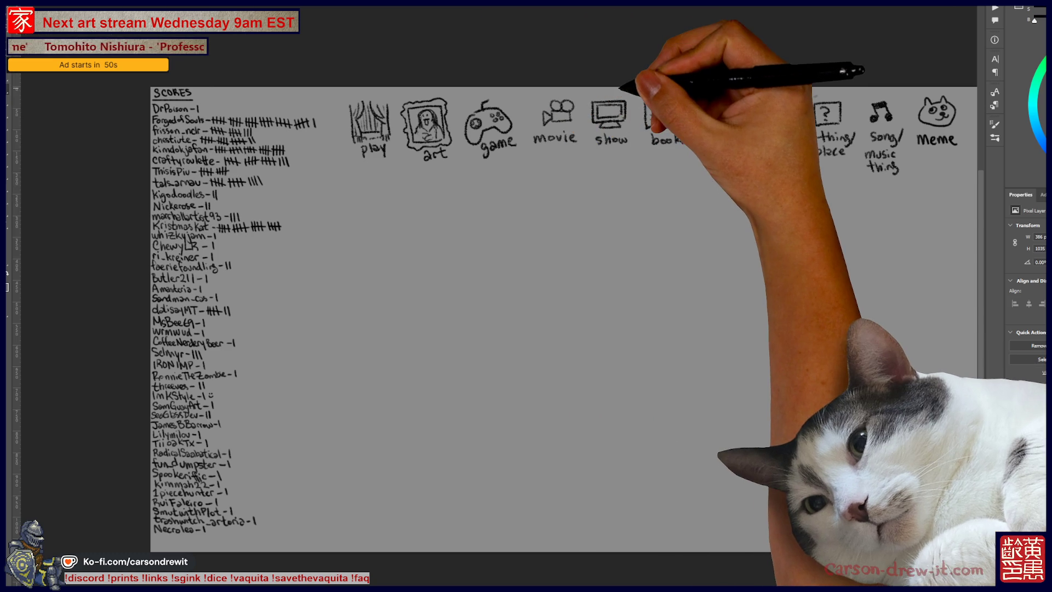
{"action": "left_click_drag", "start_coordinate": [548, 274], "coordinate": [400, 310]}
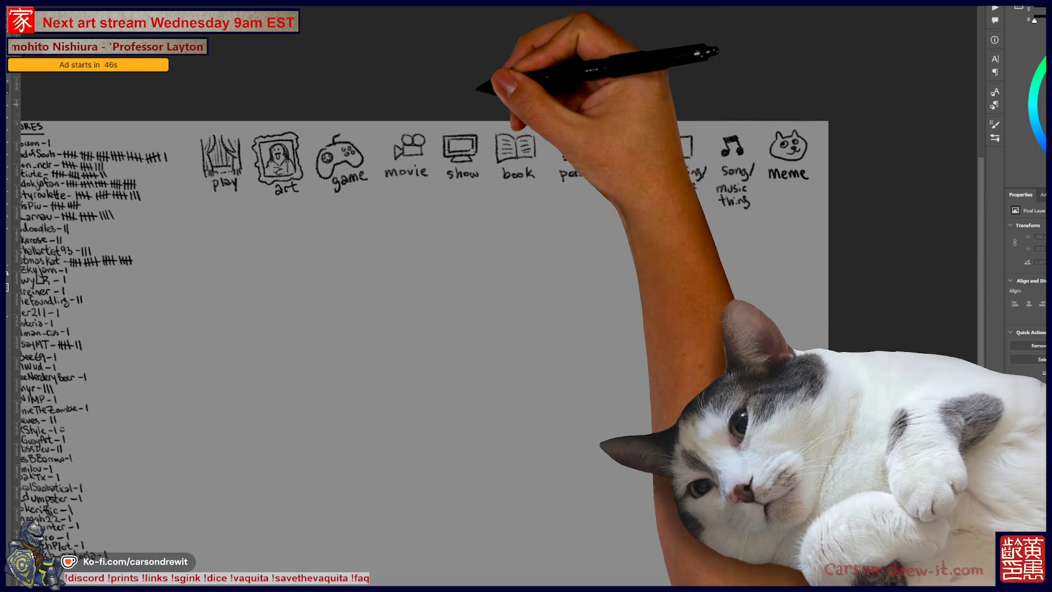
{"action": "key", "text": "ctrl+plus"}
{"action": "key", "text": "ctrl+plus"}
{"action": "left_click_drag", "start_coordinate": [548, 274], "coordinate": [343, 301]}
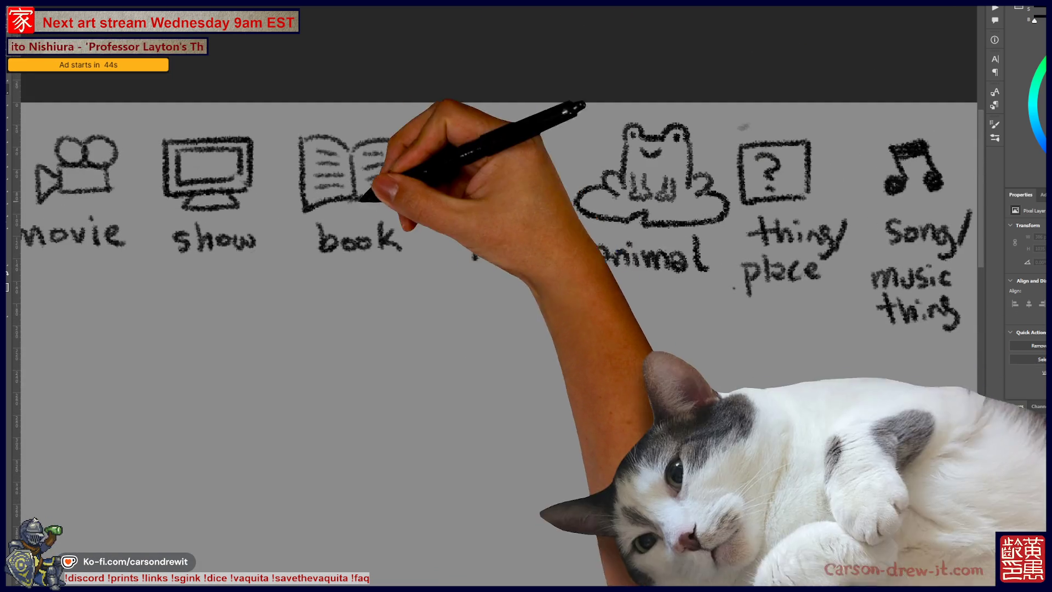
{"action": "left_click_drag", "start_coordinate": [548, 274], "coordinate": [464, 300]}
{"action": "mouse_move", "coordinate": [690, 145]}
{"action": "left_mouse_down"}
{"action": "mouse_move", "coordinate": [653, 302]}
{"action": "mouse_move", "coordinate": [774, 208]}
{"action": "mouse_move", "coordinate": [713, 141]}
{"action": "left_mouse_up"}
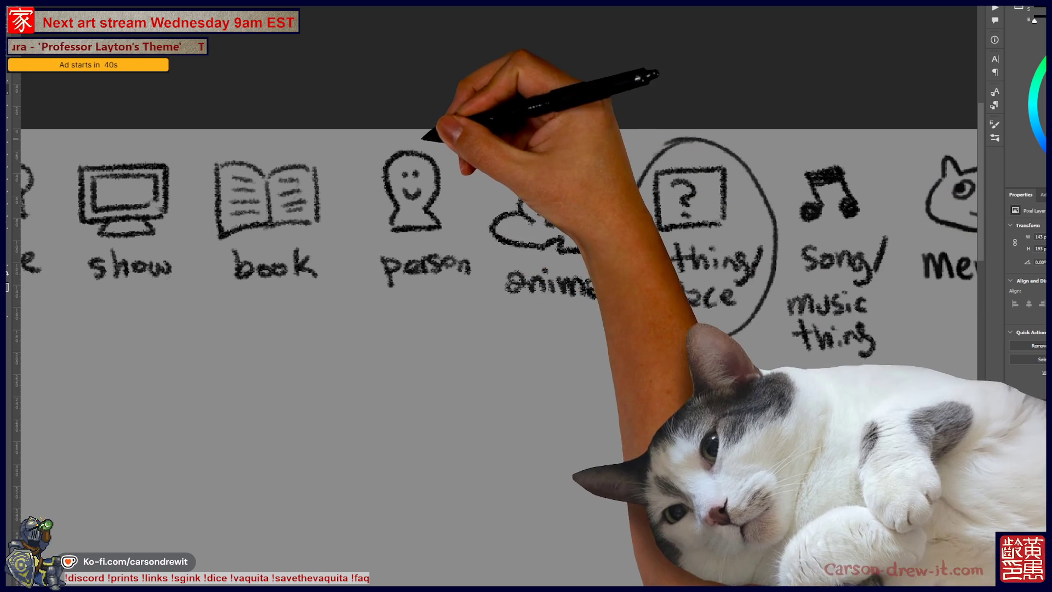
{"action": "left_click_drag", "start_coordinate": [548, 274], "coordinate": [673, 248]}
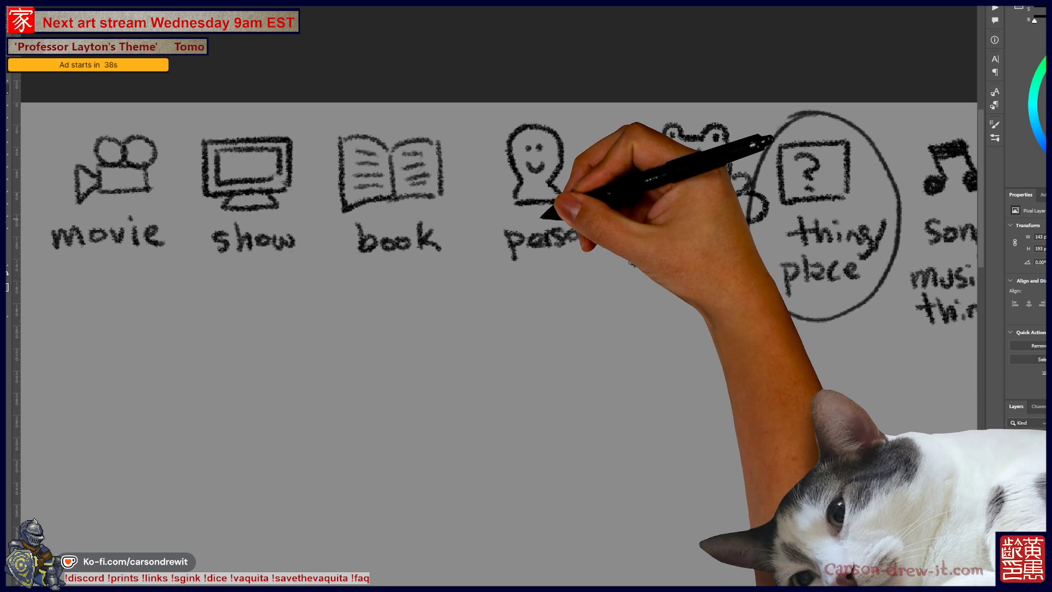
Circle person and movie and draw curved arrows linking them from thing/place.
{"action": "mouse_move", "coordinate": [767, 300]}
{"action": "left_mouse_down"}
{"action": "mouse_move", "coordinate": [681, 314]}
{"action": "mouse_move", "coordinate": [173, 248]}
{"action": "mouse_move", "coordinate": [164, 267]}
{"action": "left_mouse_up"}
{"action": "left_click_drag", "start_coordinate": [585, 286], "coordinate": [572, 267]}
{"action": "left_click_drag", "start_coordinate": [560, 277], "coordinate": [588, 266]}
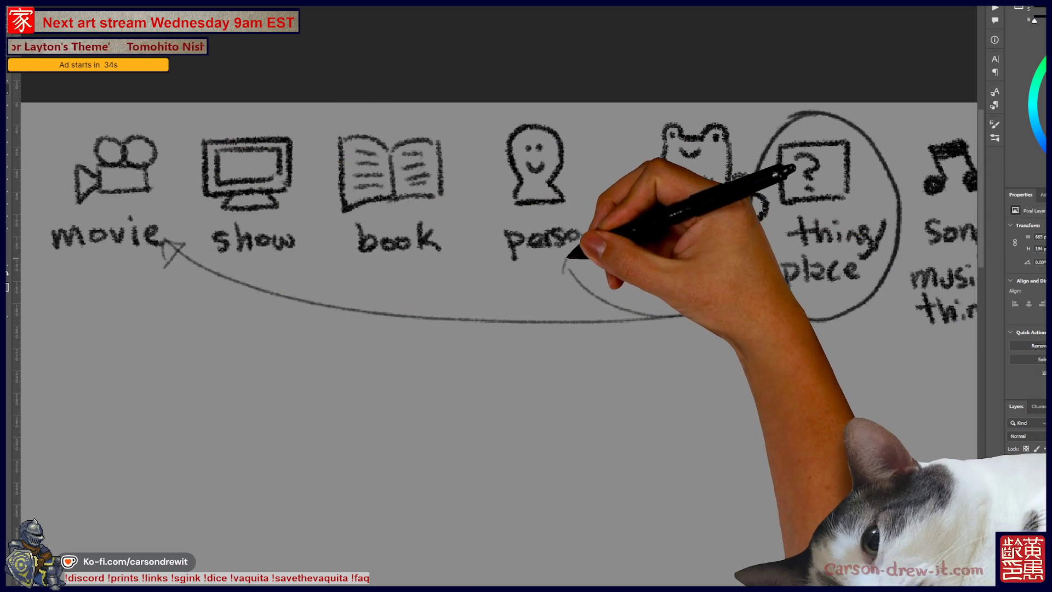
{"action": "left_click_drag", "start_coordinate": [544, 105], "coordinate": [622, 219]}
{"action": "left_click_drag", "start_coordinate": [90, 176], "coordinate": [261, 181]}
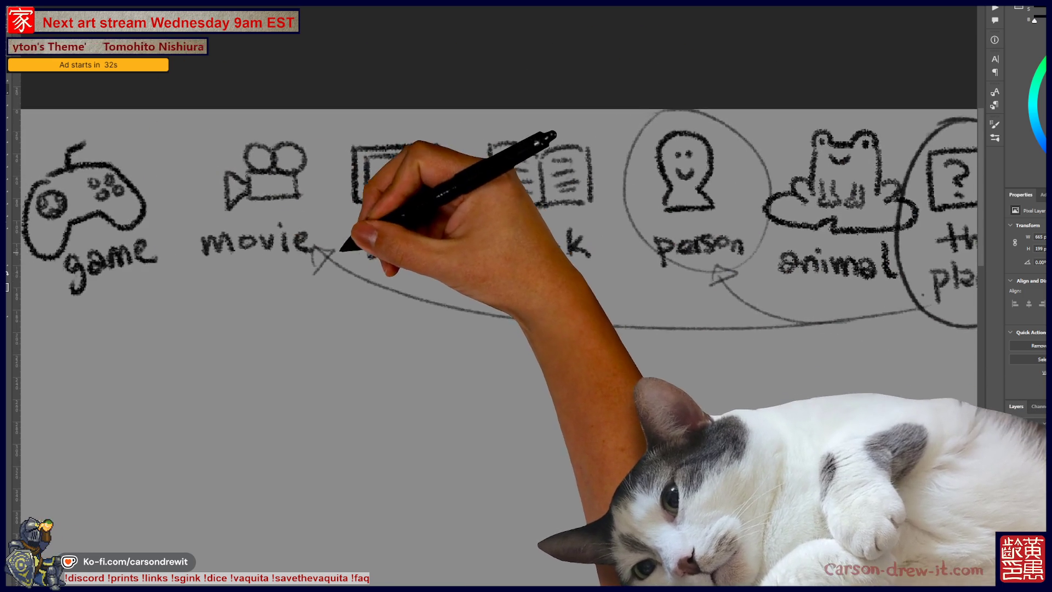
{"action": "left_click_drag", "start_coordinate": [274, 107], "coordinate": [318, 107]}
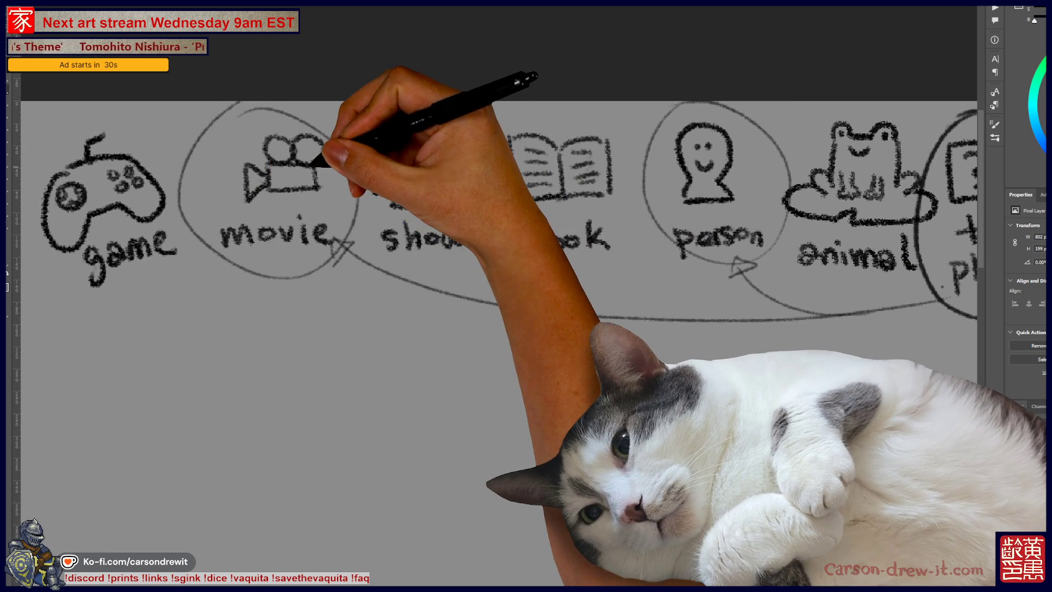
Draw the row of five blank dashes beneath the category icons.
{"action": "scroll", "coordinate": [329, 159], "scroll_direction": "down", "scroll_amount": 1}
{"action": "left_click_drag", "start_coordinate": [446, 277], "coordinate": [394, 225]}
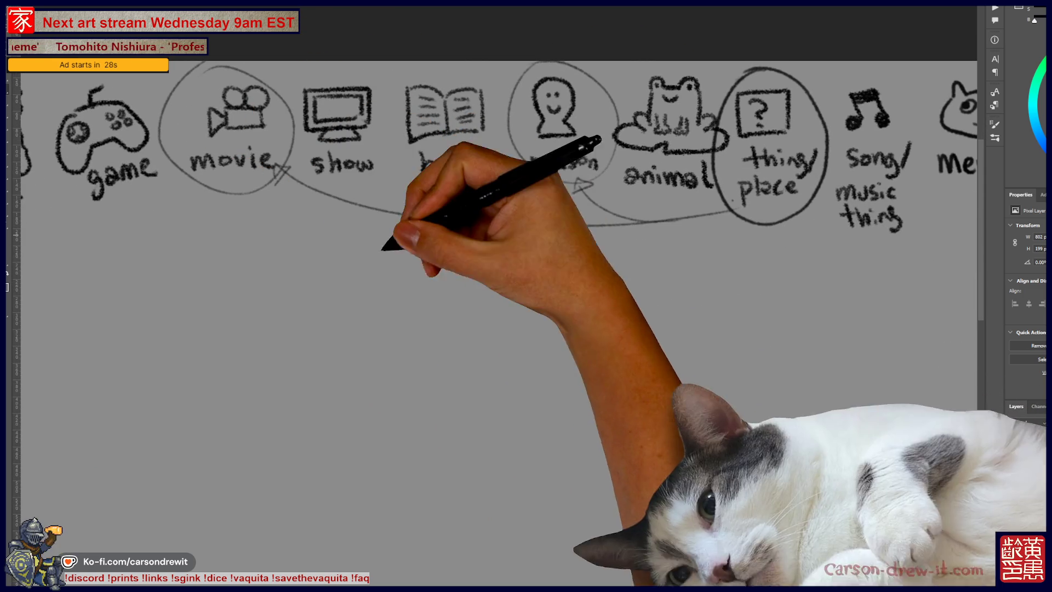
{"action": "left_click_drag", "start_coordinate": [283, 273], "coordinate": [711, 280]}
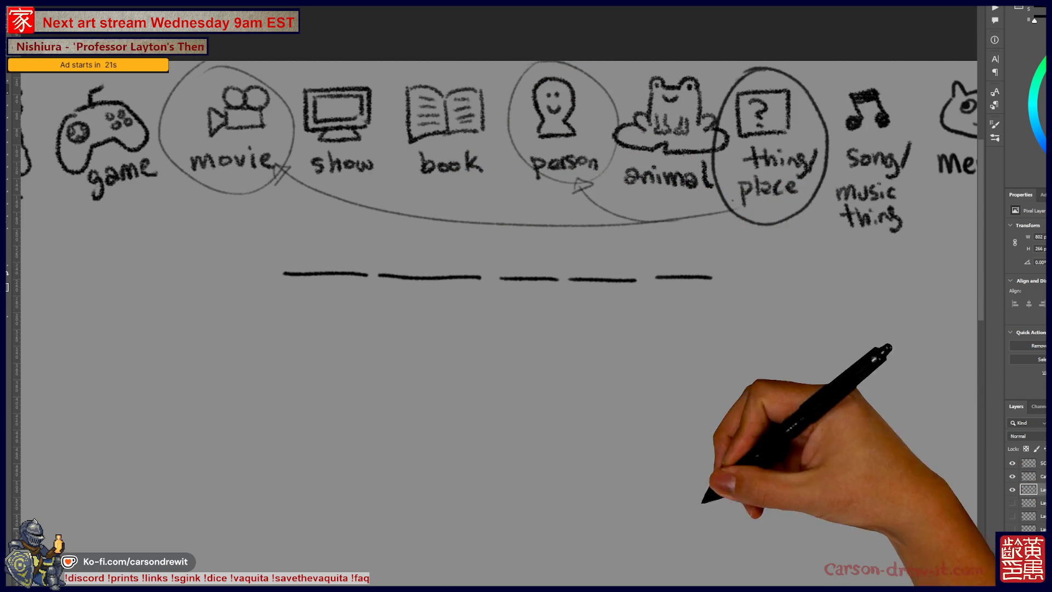
Group the dashes into two word ellipses with arrows up to movie and person.
{"action": "scroll", "coordinate": [716, 486], "scroll_direction": "down", "scroll_amount": 3}
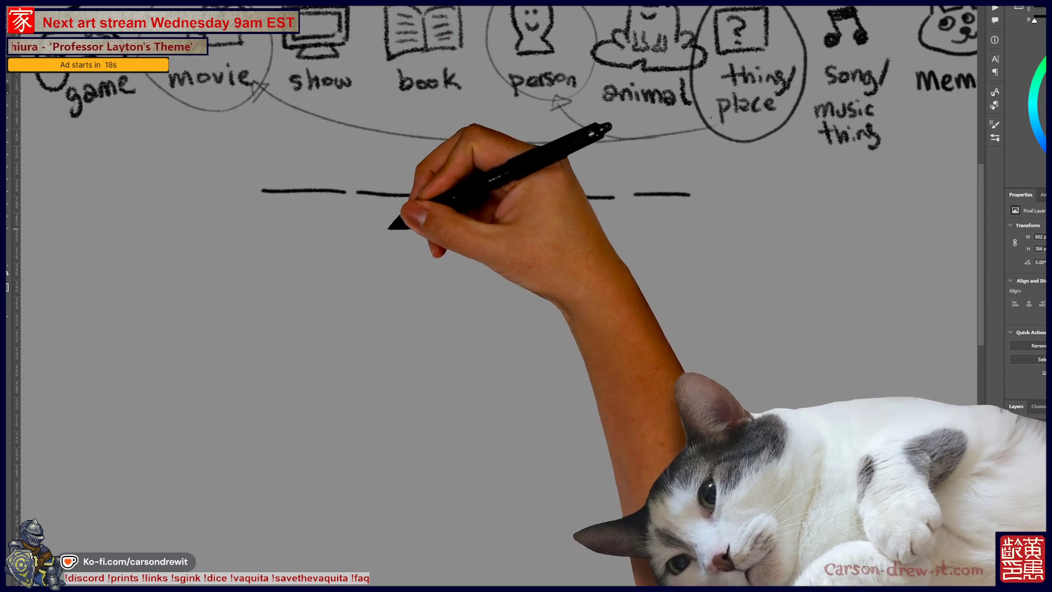
{"action": "scroll", "coordinate": [493, 296], "scroll_direction": "up", "scroll_amount": 2}
{"action": "mouse_move", "coordinate": [306, 188]}
{"action": "left_mouse_down"}
{"action": "mouse_move", "coordinate": [522, 228]}
{"action": "mouse_move", "coordinate": [525, 201]}
{"action": "left_mouse_up"}
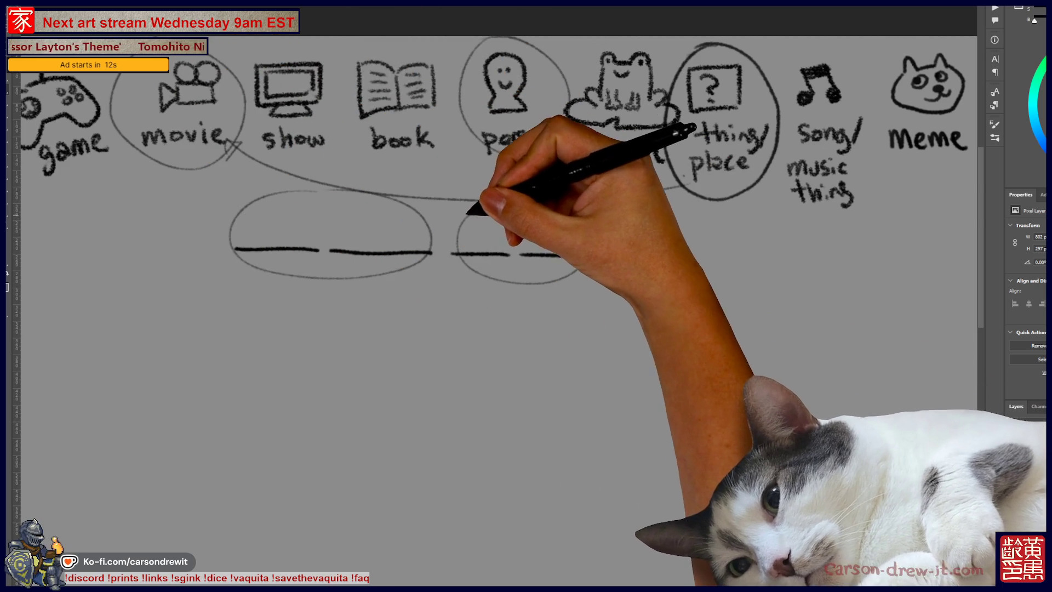
{"action": "mouse_move", "coordinate": [378, 291]}
{"action": "left_mouse_down"}
{"action": "mouse_move", "coordinate": [294, 285]}
{"action": "mouse_move", "coordinate": [181, 175]}
{"action": "mouse_move", "coordinate": [192, 184]}
{"action": "left_mouse_up"}
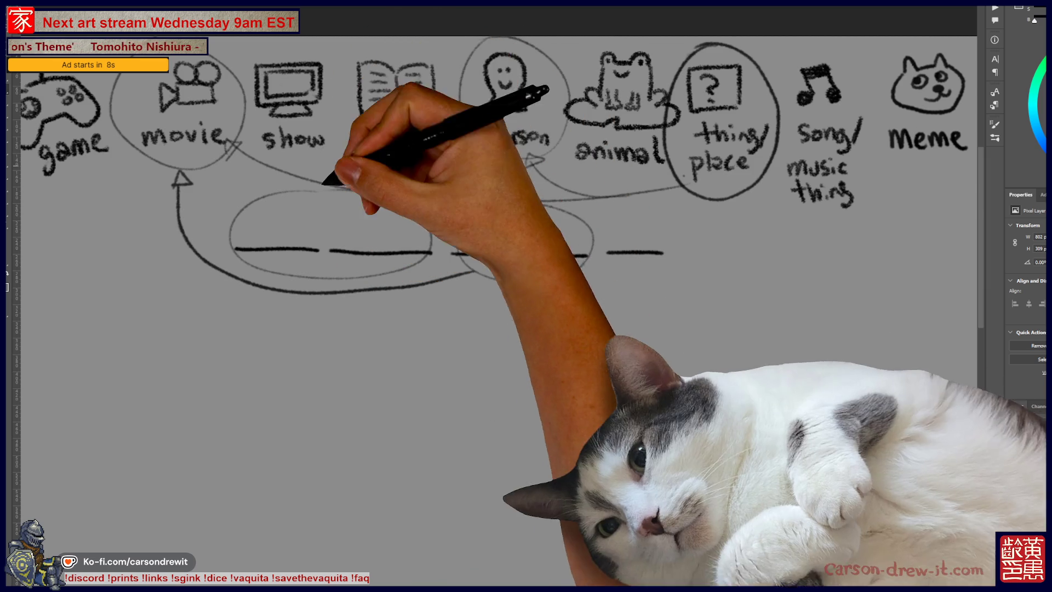
{"action": "left_click_drag", "start_coordinate": [405, 200], "coordinate": [472, 152]}
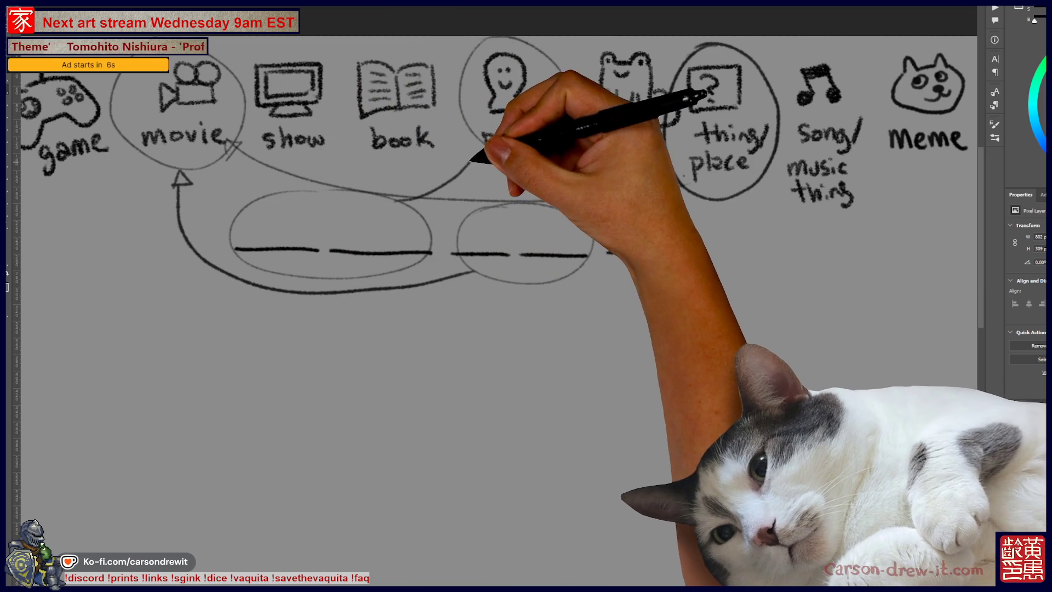
Sketch an oval face with an open mouth and an eye below the blanks.
{"action": "scroll", "coordinate": [493, 220], "scroll_direction": "down", "scroll_amount": 3}
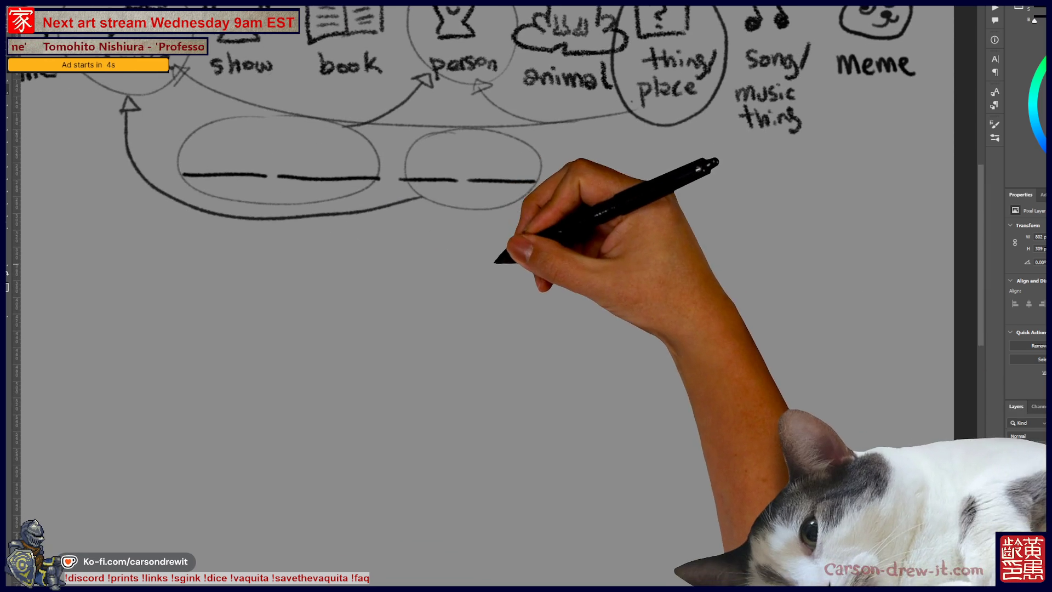
{"action": "scroll", "coordinate": [494, 219], "scroll_direction": "down", "scroll_amount": 2}
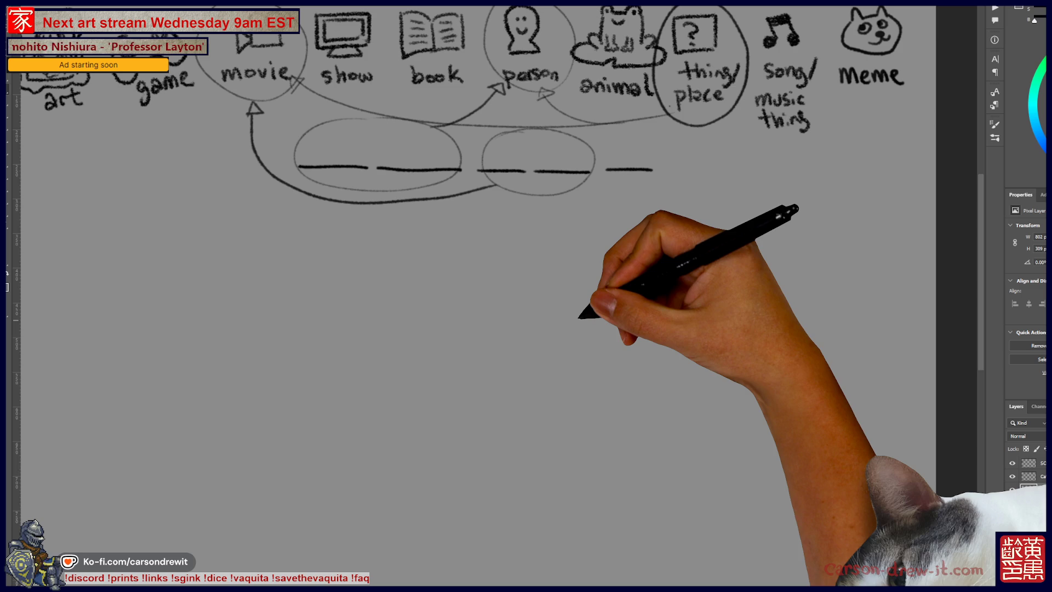
{"action": "mouse_move", "coordinate": [476, 388]}
{"action": "left_mouse_down"}
{"action": "mouse_move", "coordinate": [471, 353]}
{"action": "mouse_move", "coordinate": [568, 331]}
{"action": "left_mouse_up"}
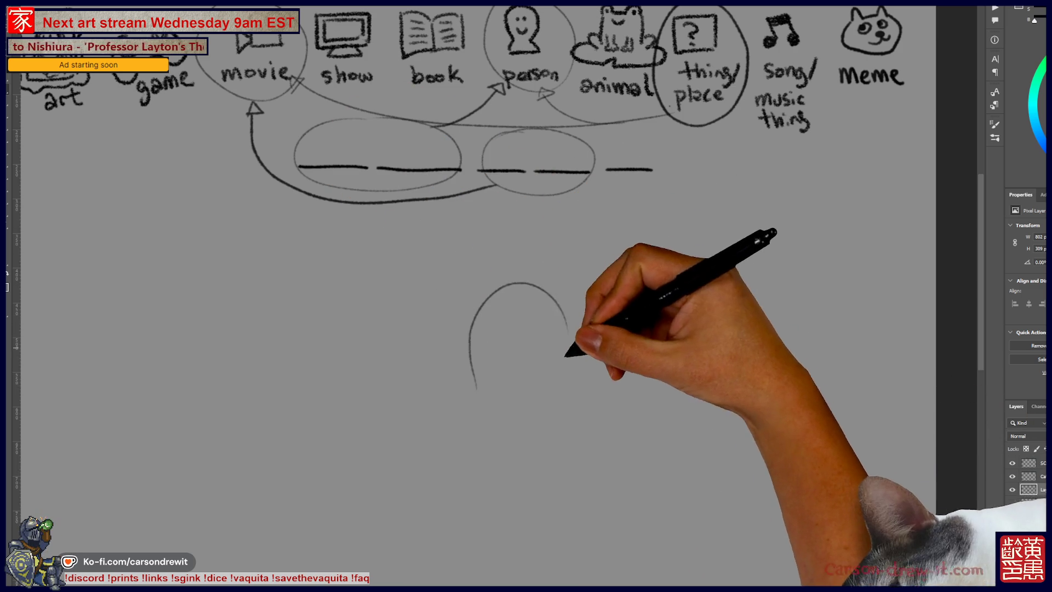
{"action": "mouse_move", "coordinate": [481, 381]}
{"action": "left_mouse_down"}
{"action": "mouse_move", "coordinate": [544, 404]}
{"action": "mouse_move", "coordinate": [573, 352]}
{"action": "mouse_move", "coordinate": [569, 334]}
{"action": "left_mouse_up"}
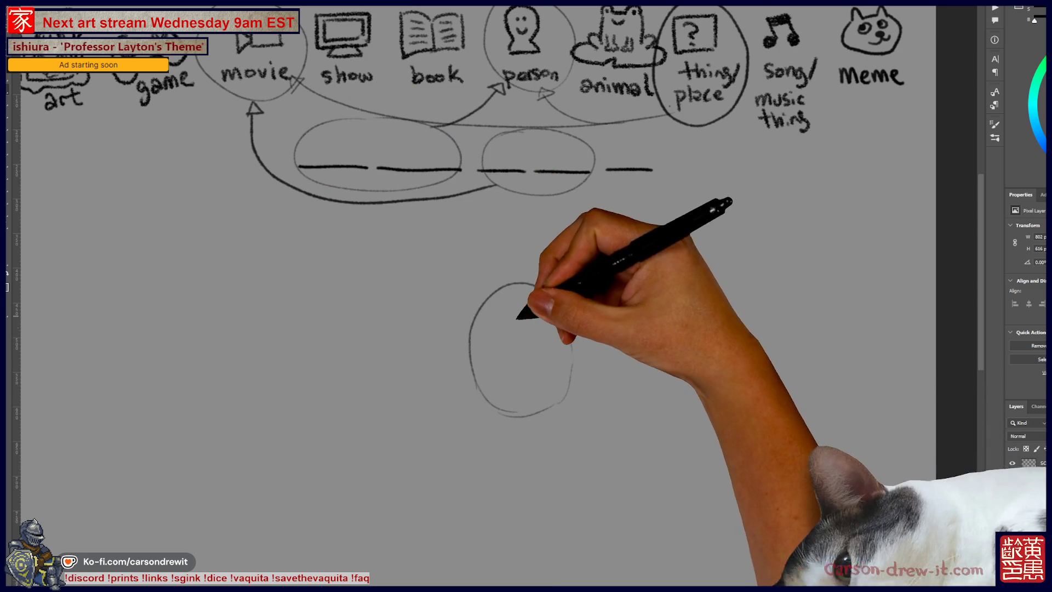
{"action": "mouse_move", "coordinate": [496, 381]}
{"action": "left_mouse_down"}
{"action": "mouse_move", "coordinate": [521, 332]}
{"action": "mouse_move", "coordinate": [501, 371]}
{"action": "mouse_move", "coordinate": [556, 384]}
{"action": "mouse_move", "coordinate": [511, 388]}
{"action": "mouse_move", "coordinate": [540, 388]}
{"action": "left_mouse_up"}
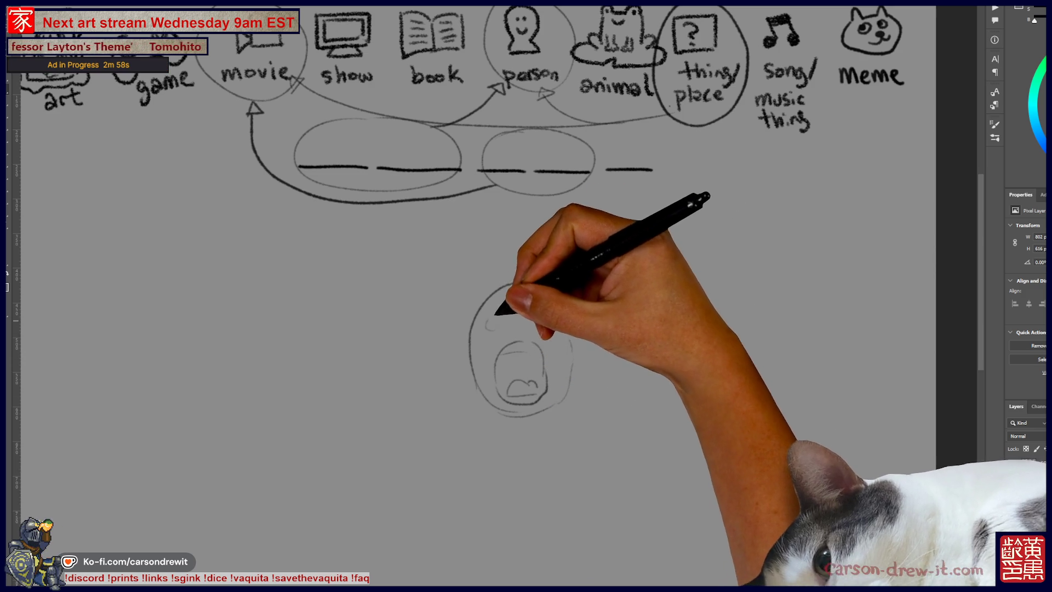
{"action": "left_click_drag", "start_coordinate": [496, 318], "coordinate": [499, 326]}
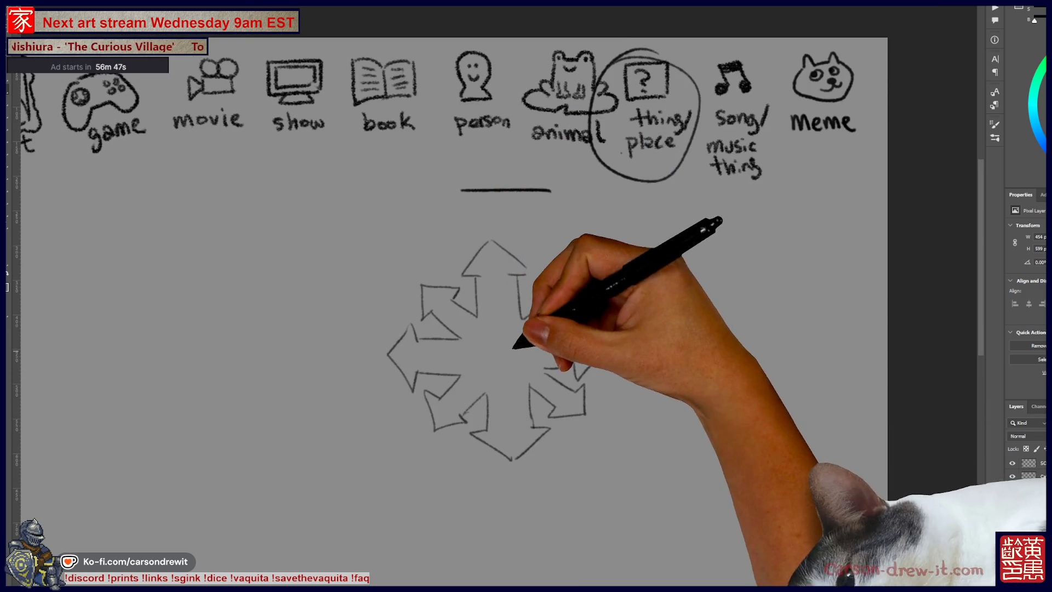
Hide the previous clue's layer with the eight outward arrows and circled thing/place.
{"action": "scroll", "coordinate": [451, 311], "scroll_direction": "down", "scroll_amount": 1}
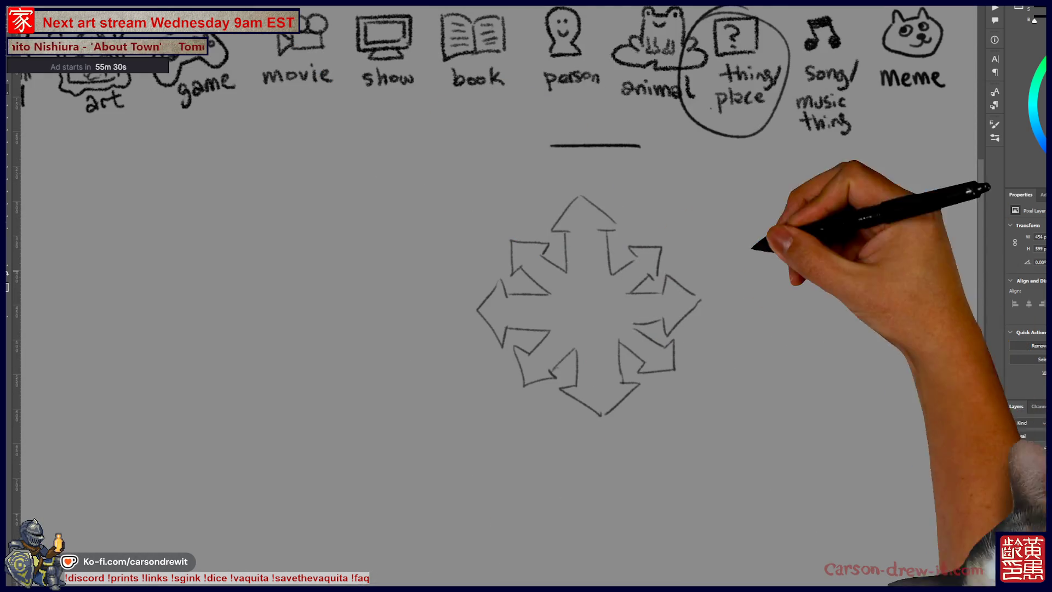
{"action": "key", "text": "ctrl+comma"}
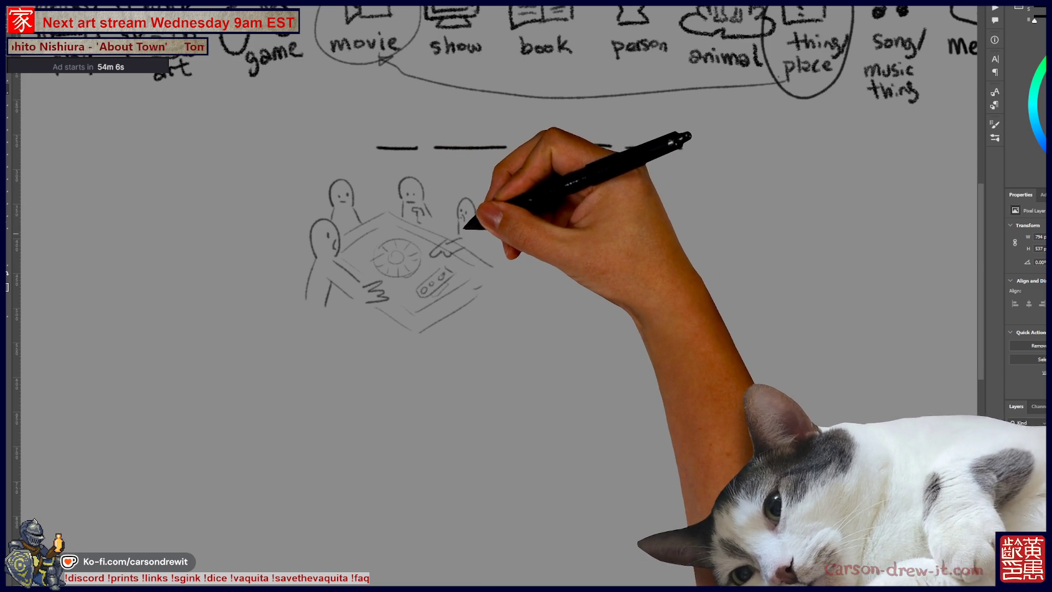
Pan the canvas right to bring the new game-table clue sketch into view.
{"action": "scroll", "coordinate": [493, 219], "scroll_direction": "right", "scroll_amount": 5}
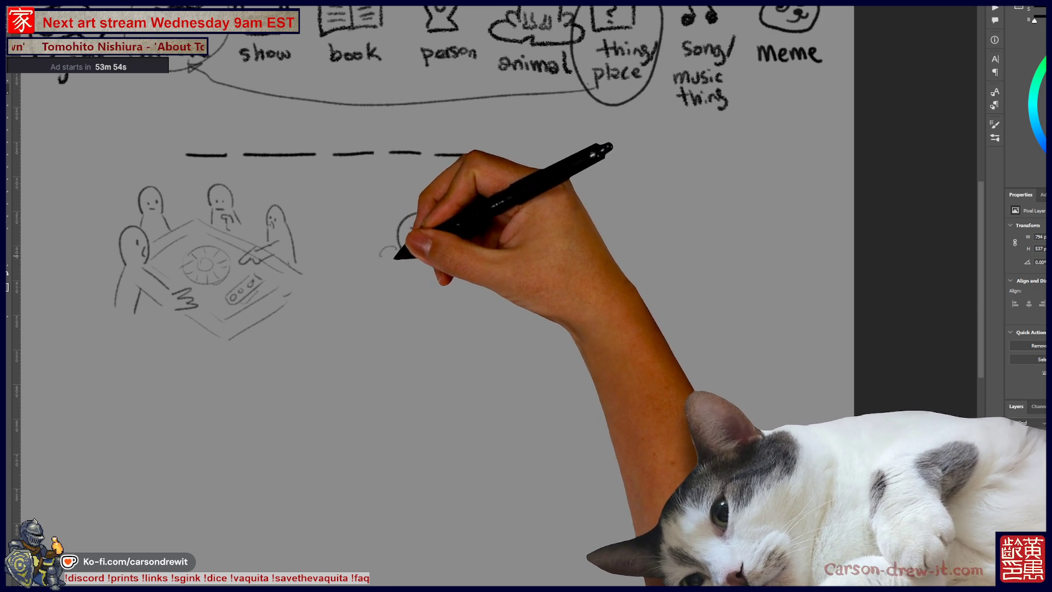
Sketch standing figures with heads, legs and an arc around the table scene.
{"action": "mouse_move", "coordinate": [384, 248]}
{"action": "left_mouse_down"}
{"action": "mouse_move", "coordinate": [361, 274]}
{"action": "mouse_move", "coordinate": [398, 281]}
{"action": "left_mouse_up"}
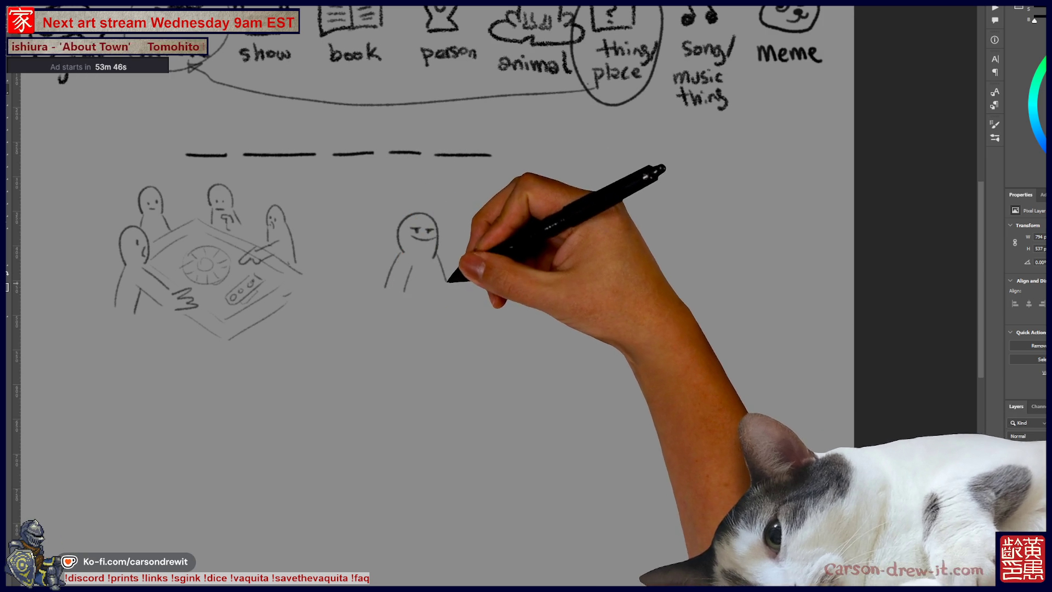
{"action": "left_click_drag", "start_coordinate": [421, 346], "coordinate": [437, 355]}
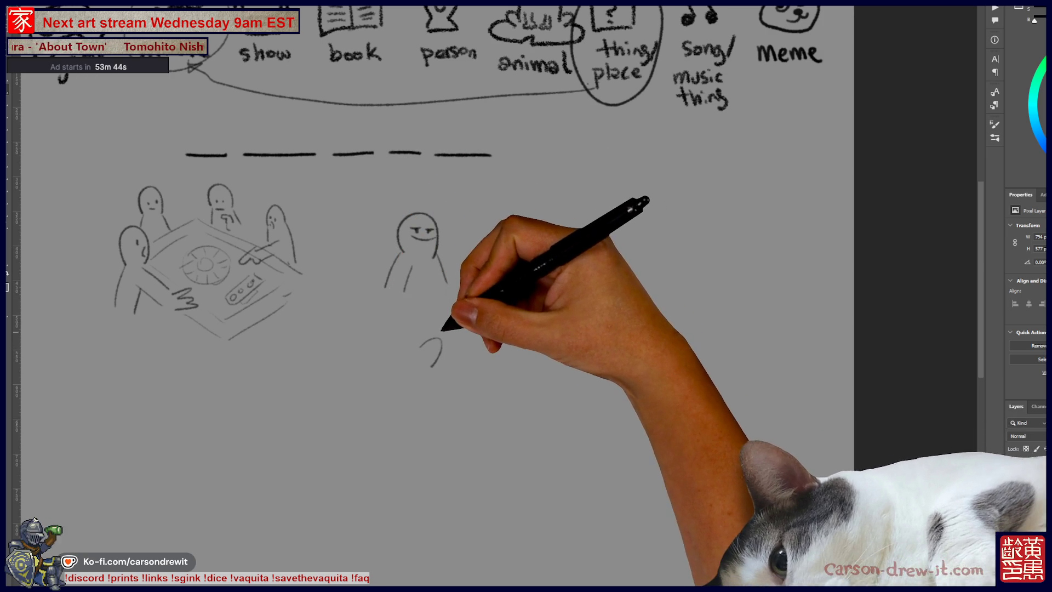
{"action": "mouse_move", "coordinate": [443, 262]}
{"action": "left_mouse_down"}
{"action": "mouse_move", "coordinate": [453, 284]}
{"action": "mouse_move", "coordinate": [437, 278]}
{"action": "left_mouse_up"}
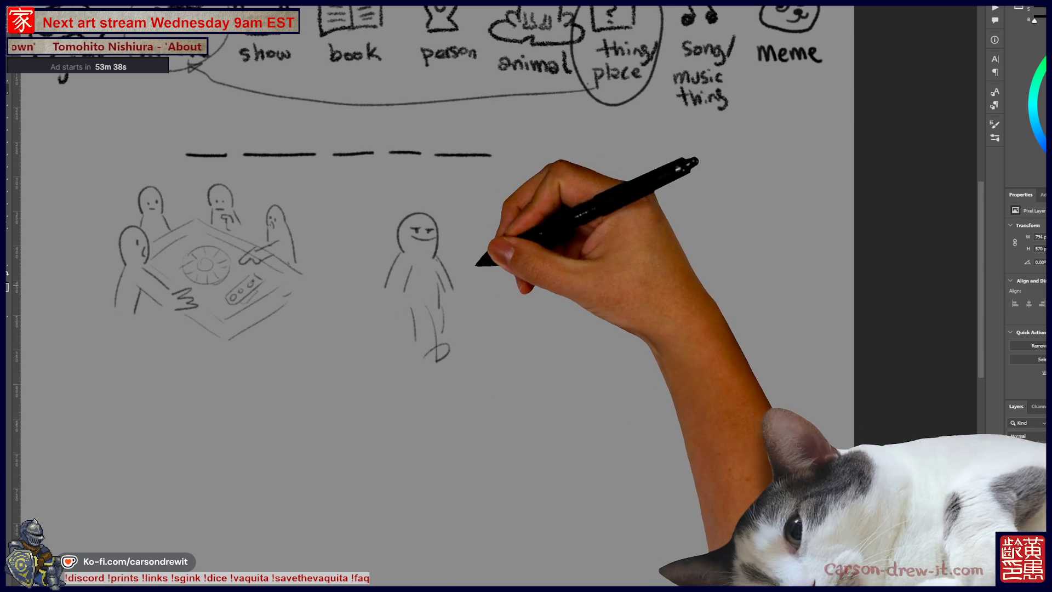
{"action": "mouse_move", "coordinate": [466, 256]}
{"action": "left_mouse_down"}
{"action": "mouse_move", "coordinate": [482, 242]}
{"action": "mouse_move", "coordinate": [463, 275]}
{"action": "mouse_move", "coordinate": [499, 333]}
{"action": "left_mouse_up"}
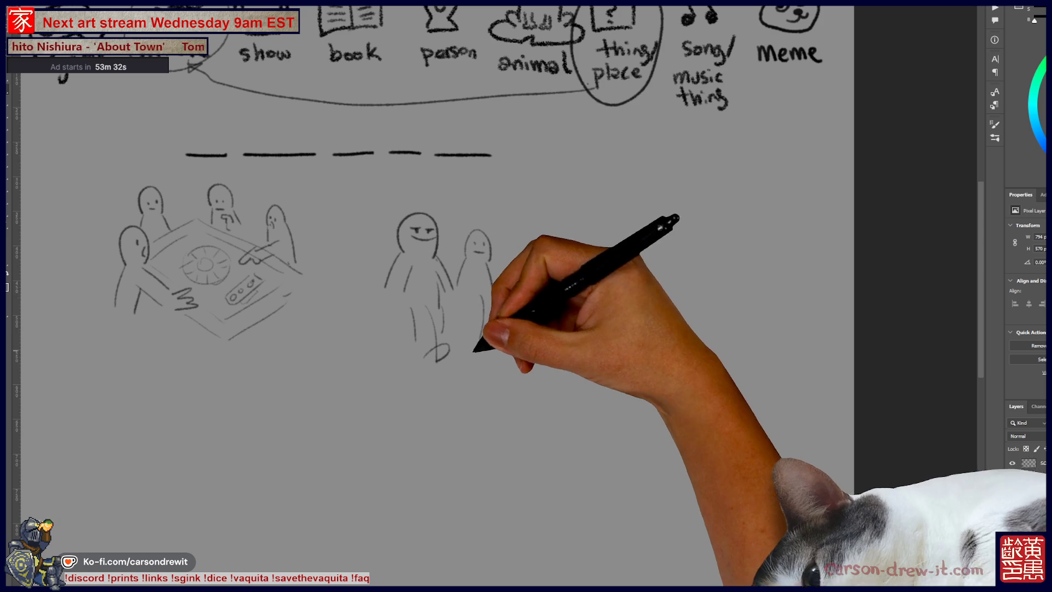
{"action": "mouse_move", "coordinate": [557, 317]}
{"action": "left_mouse_down"}
{"action": "mouse_move", "coordinate": [429, 371]}
{"action": "mouse_move", "coordinate": [336, 249]}
{"action": "mouse_move", "coordinate": [346, 240]}
{"action": "left_mouse_up"}
{"action": "mouse_move", "coordinate": [247, 258]}
{"action": "left_mouse_down"}
{"action": "mouse_move", "coordinate": [241, 288]}
{"action": "mouse_move", "coordinate": [471, 372]}
{"action": "left_mouse_up"}
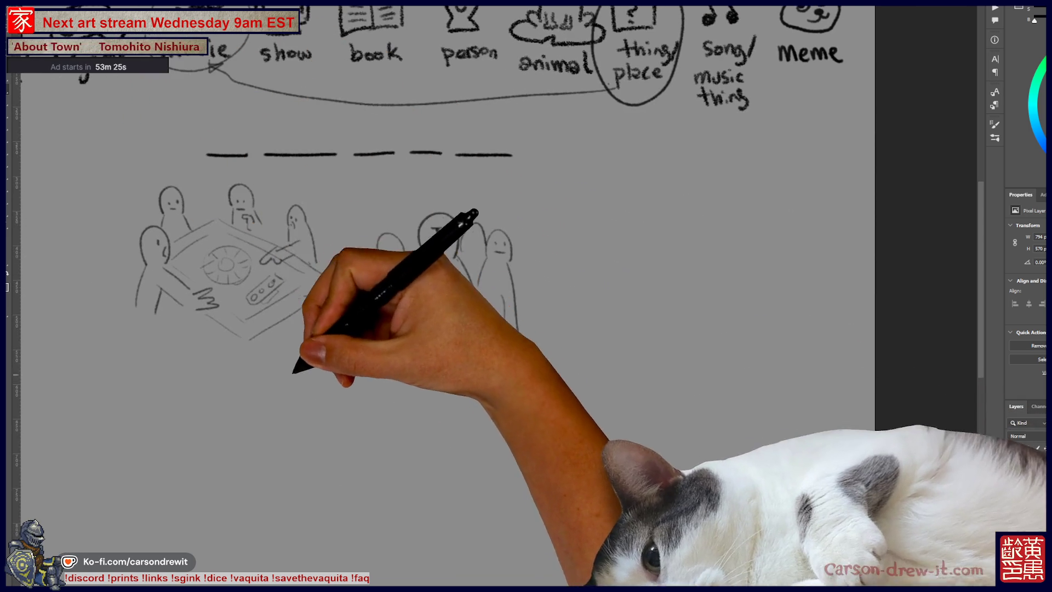
Frame the table sketch in a panel border and start a third panel to the right.
{"action": "mouse_move", "coordinate": [294, 371]}
{"action": "left_mouse_down"}
{"action": "mouse_move", "coordinate": [317, 254]}
{"action": "mouse_move", "coordinate": [206, 251]}
{"action": "mouse_move", "coordinate": [394, 323]}
{"action": "mouse_move", "coordinate": [387, 182]}
{"action": "mouse_move", "coordinate": [404, 312]}
{"action": "mouse_move", "coordinate": [460, 422]}
{"action": "mouse_move", "coordinate": [641, 360]}
{"action": "mouse_move", "coordinate": [647, 220]}
{"action": "left_mouse_up"}
{"action": "left_click_drag", "start_coordinate": [681, 281], "coordinate": [570, 254]}
{"action": "left_click_drag", "start_coordinate": [554, 215], "coordinate": [718, 202]}
{"action": "mouse_move", "coordinate": [556, 220]}
{"action": "left_mouse_down"}
{"action": "mouse_move", "coordinate": [568, 364]}
{"action": "mouse_move", "coordinate": [758, 281]}
{"action": "left_mouse_up"}
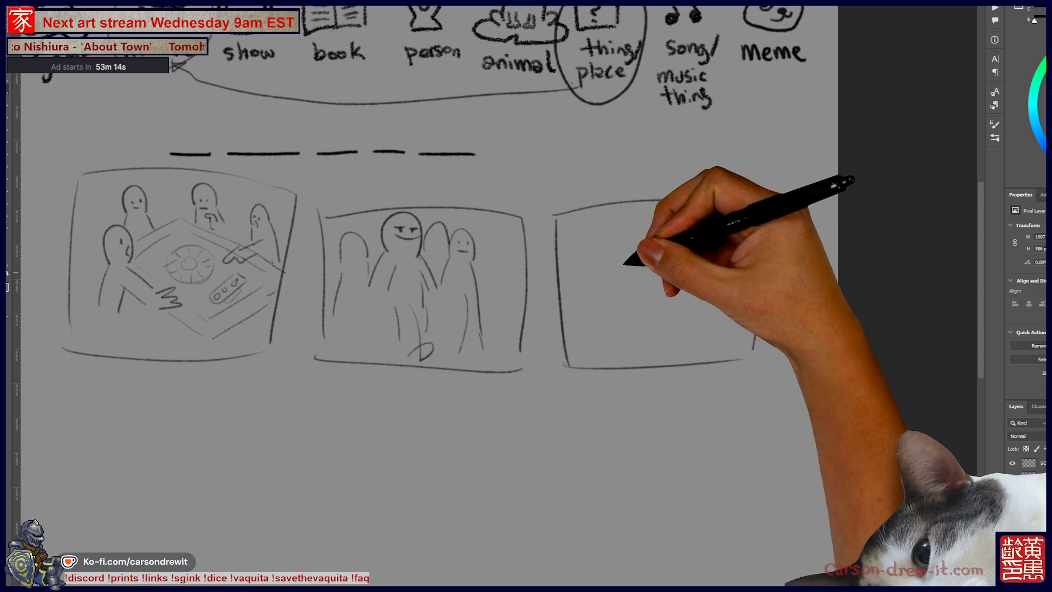
Sketch a screen shape with a top line in the third panel, then begin a frame below.
{"action": "mouse_move", "coordinate": [585, 314]}
{"action": "left_mouse_down"}
{"action": "mouse_move", "coordinate": [663, 235]}
{"action": "mouse_move", "coordinate": [630, 305]}
{"action": "mouse_move", "coordinate": [705, 308]}
{"action": "mouse_move", "coordinate": [668, 272]}
{"action": "mouse_move", "coordinate": [682, 317]}
{"action": "left_mouse_up"}
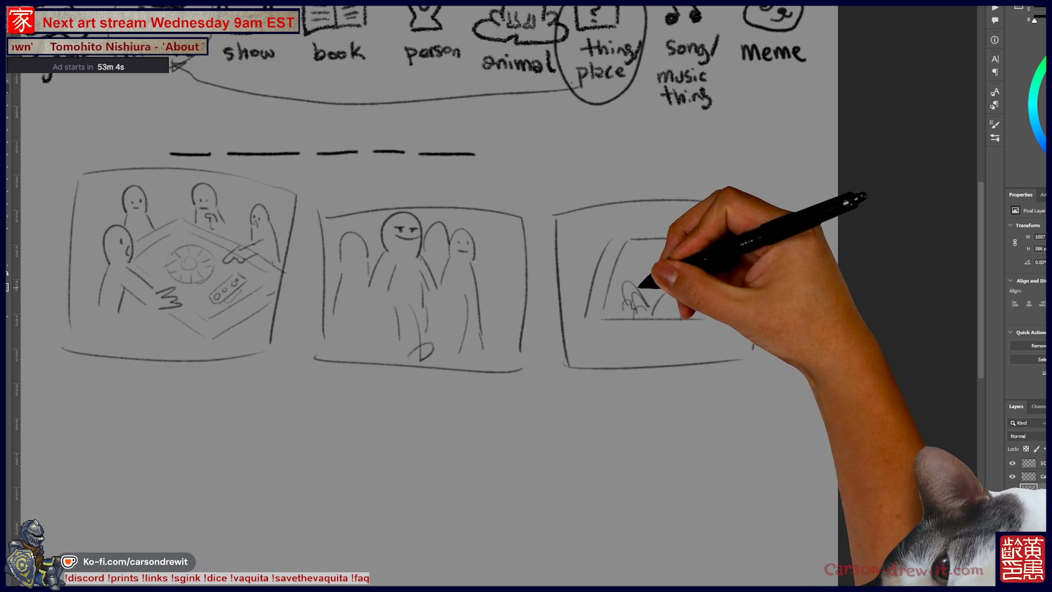
{"action": "left_click_drag", "start_coordinate": [616, 228], "coordinate": [747, 217]}
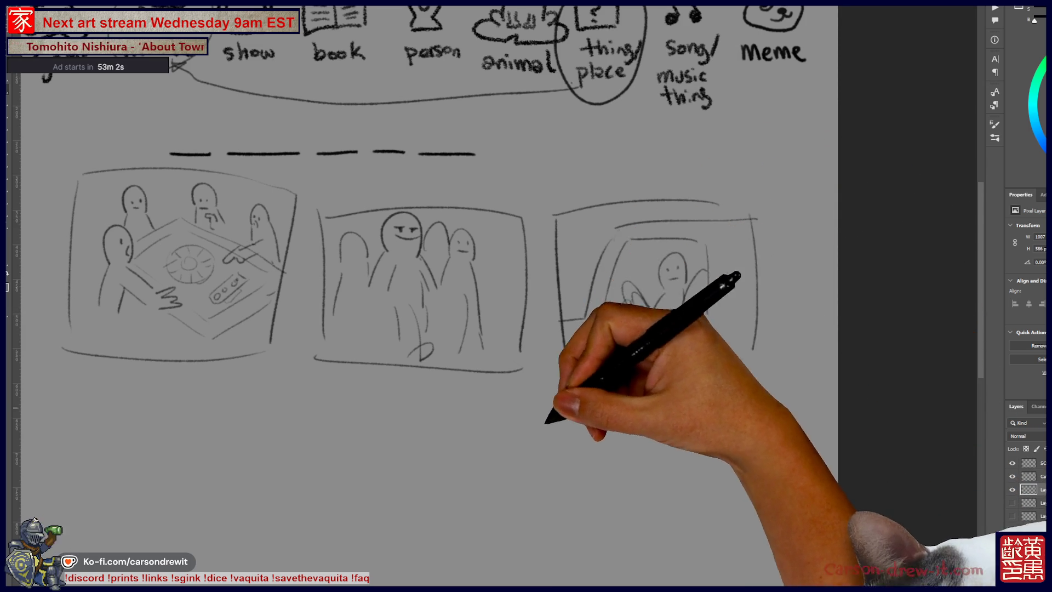
{"action": "scroll", "coordinate": [526, 295], "scroll_direction": "left", "scroll_amount": 5}
{"action": "scroll", "coordinate": [526, 296], "scroll_direction": "down", "scroll_amount": 1}
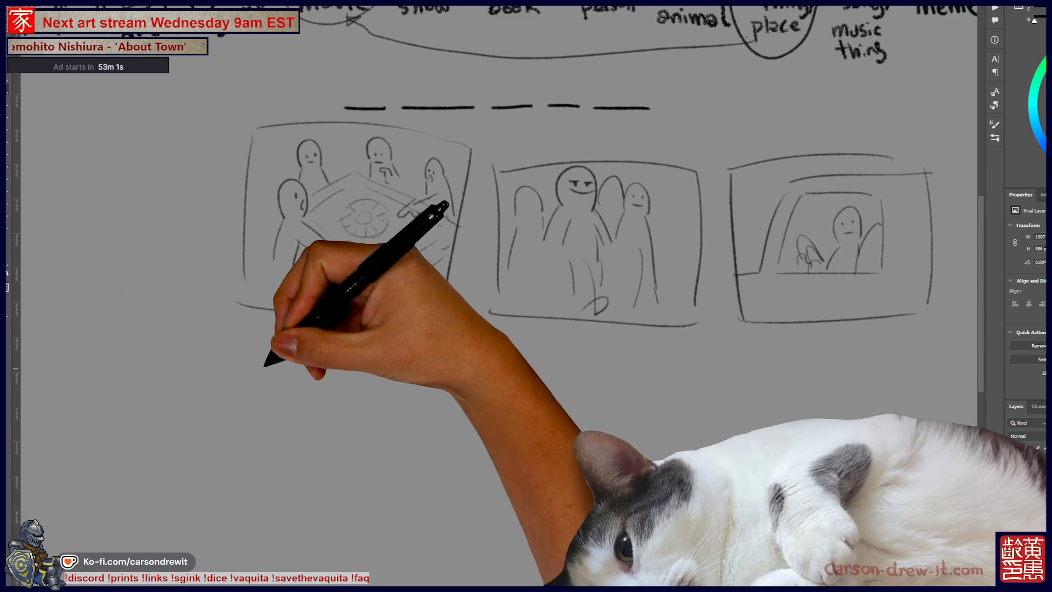
{"action": "mouse_move", "coordinate": [333, 244]}
{"action": "left_mouse_down"}
{"action": "mouse_move", "coordinate": [355, 260]}
{"action": "mouse_move", "coordinate": [421, 233]}
{"action": "left_mouse_up"}
Draw the fourth panel frame below the first with a hand and candle-like object inside.
{"action": "mouse_move", "coordinate": [211, 345]}
{"action": "left_mouse_down"}
{"action": "mouse_move", "coordinate": [414, 349]}
{"action": "mouse_move", "coordinate": [193, 495]}
{"action": "left_mouse_up"}
{"action": "left_click_drag", "start_coordinate": [192, 523], "coordinate": [409, 508]}
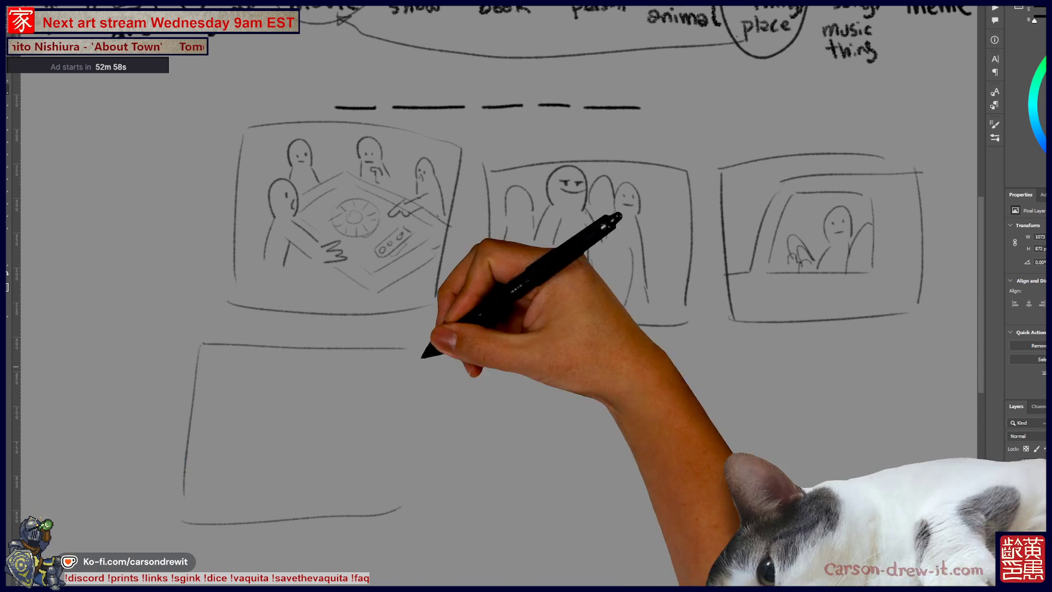
{"action": "left_click_drag", "start_coordinate": [422, 441], "coordinate": [414, 489]}
{"action": "mouse_move", "coordinate": [281, 426]}
{"action": "left_mouse_down"}
{"action": "mouse_move", "coordinate": [274, 447]}
{"action": "mouse_move", "coordinate": [337, 438]}
{"action": "mouse_move", "coordinate": [271, 443]}
{"action": "mouse_move", "coordinate": [284, 477]}
{"action": "mouse_move", "coordinate": [336, 411]}
{"action": "mouse_move", "coordinate": [397, 476]}
{"action": "left_mouse_up"}
{"action": "left_click_drag", "start_coordinate": [321, 479], "coordinate": [350, 515]}
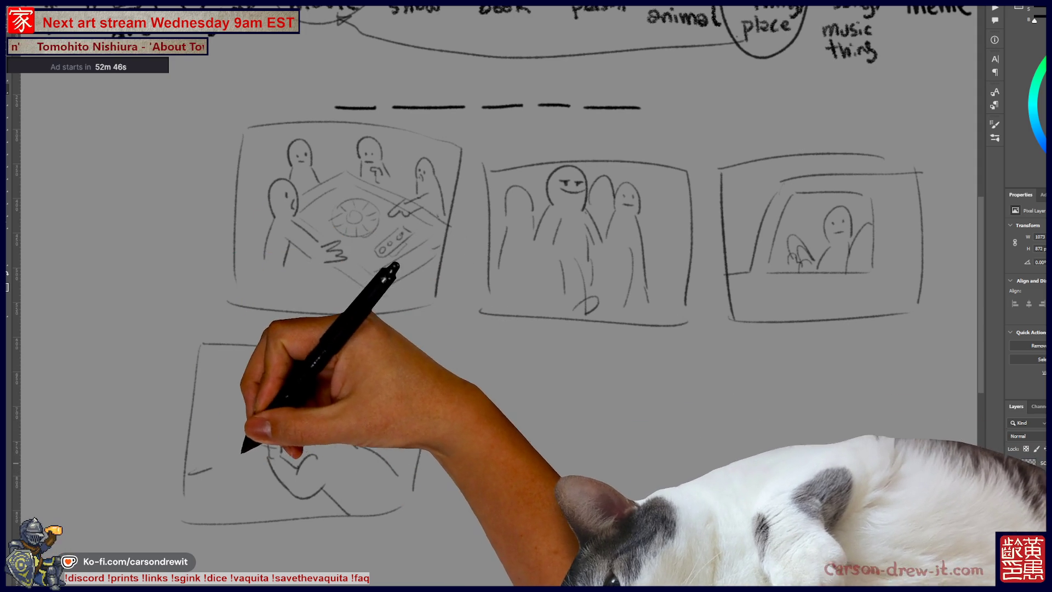
{"action": "left_click_drag", "start_coordinate": [189, 472], "coordinate": [252, 454]}
Hatch diagonal light rays and add an arched shape beside the candle in the fourth panel.
{"action": "left_click_drag", "start_coordinate": [230, 374], "coordinate": [274, 400]}
{"action": "left_click_drag", "start_coordinate": [282, 363], "coordinate": [329, 390]}
{"action": "mouse_move", "coordinate": [321, 370]}
{"action": "left_mouse_down"}
{"action": "mouse_move", "coordinate": [335, 379]}
{"action": "mouse_move", "coordinate": [308, 387]}
{"action": "left_mouse_up"}
{"action": "scroll", "coordinate": [494, 263], "scroll_direction": "down", "scroll_amount": 1}
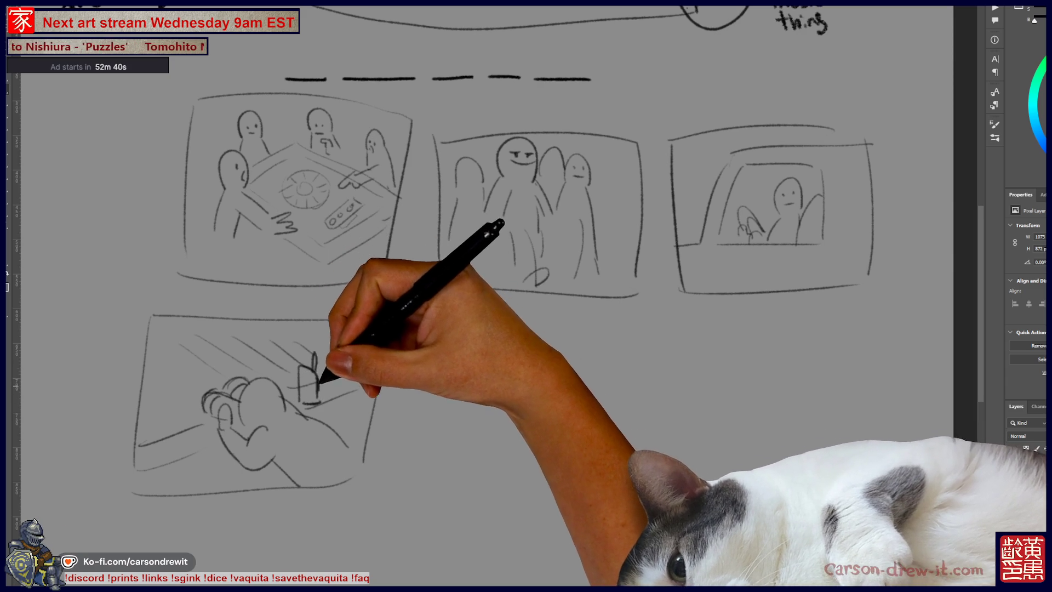
{"action": "left_click_drag", "start_coordinate": [334, 397], "coordinate": [359, 391]}
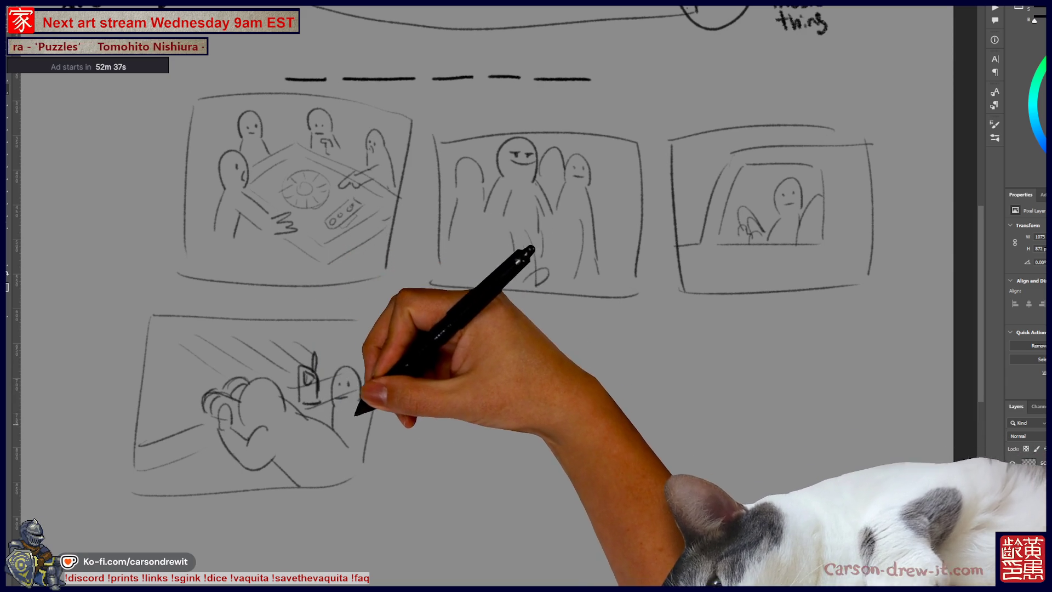
{"action": "left_click_drag", "start_coordinate": [312, 422], "coordinate": [336, 407]}
{"action": "scroll", "coordinate": [493, 274], "scroll_direction": "up", "scroll_amount": 1}
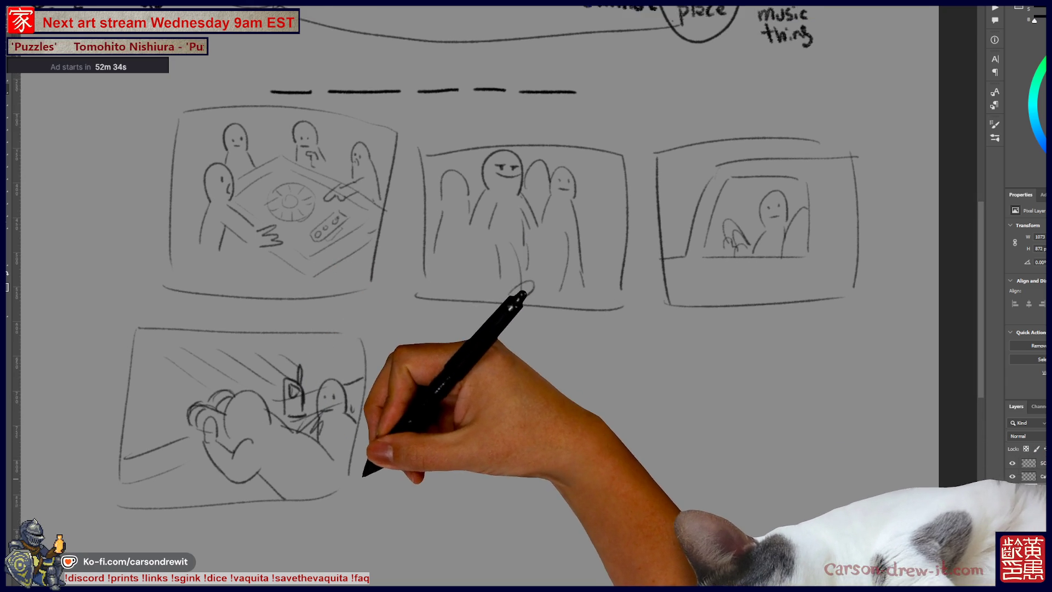
{"action": "scroll", "coordinate": [493, 274], "scroll_direction": "down", "scroll_amount": 3}
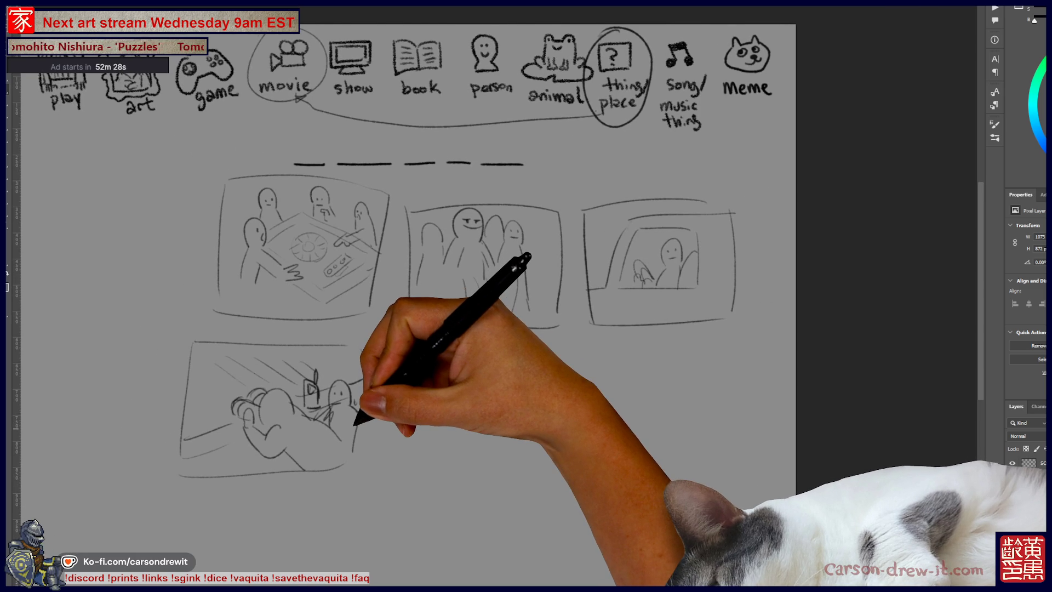
{"action": "scroll", "coordinate": [493, 274], "scroll_direction": "left", "scroll_amount": 5}
Draw the fifth panel with a couch-like scene and frame a sixth panel to its right.
{"action": "mouse_move", "coordinate": [661, 360]}
{"action": "left_mouse_down"}
{"action": "mouse_move", "coordinate": [520, 363]}
{"action": "mouse_move", "coordinate": [515, 473]}
{"action": "mouse_move", "coordinate": [673, 459]}
{"action": "left_mouse_up"}
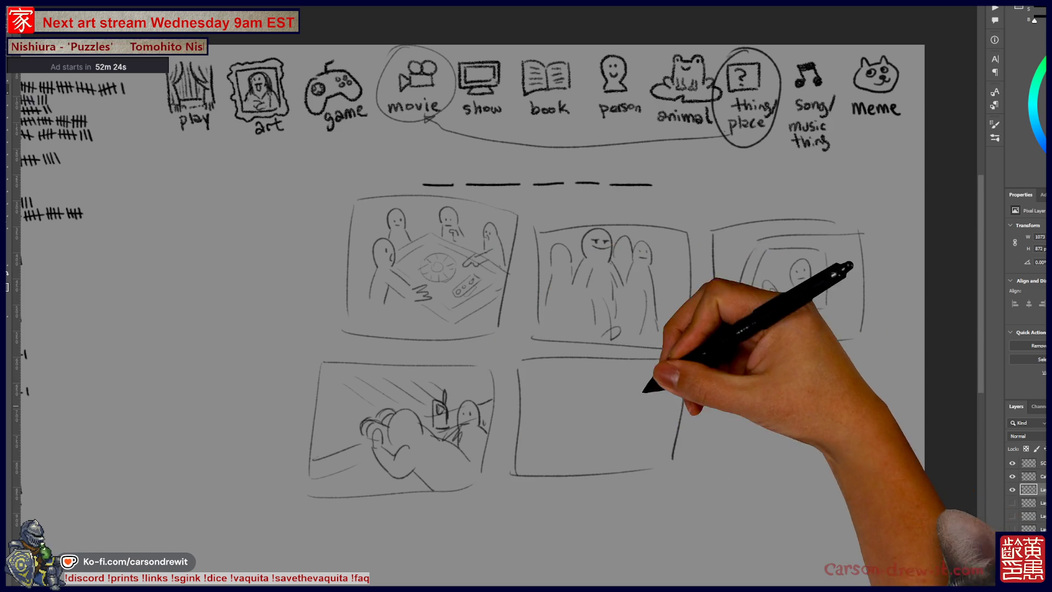
{"action": "mouse_move", "coordinate": [539, 430]}
{"action": "left_mouse_down"}
{"action": "mouse_move", "coordinate": [600, 446]}
{"action": "mouse_move", "coordinate": [606, 466]}
{"action": "mouse_move", "coordinate": [618, 406]}
{"action": "mouse_move", "coordinate": [582, 375]}
{"action": "mouse_move", "coordinate": [581, 399]}
{"action": "mouse_move", "coordinate": [564, 383]}
{"action": "mouse_move", "coordinate": [581, 363]}
{"action": "mouse_move", "coordinate": [625, 364]}
{"action": "mouse_move", "coordinate": [642, 419]}
{"action": "left_mouse_up"}
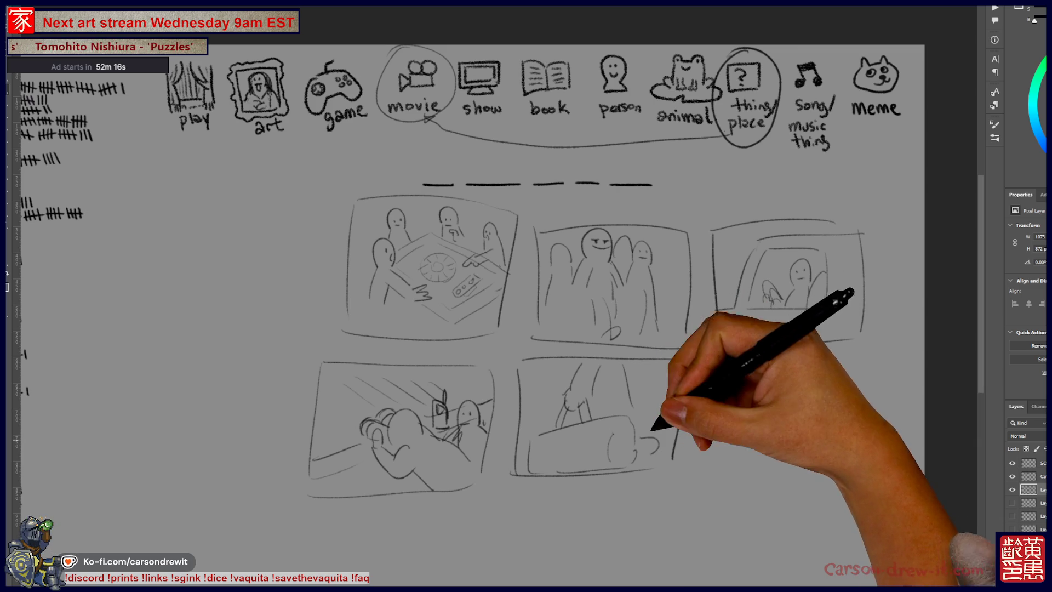
{"action": "mouse_move", "coordinate": [652, 467]}
{"action": "left_mouse_down"}
{"action": "mouse_move", "coordinate": [573, 463]}
{"action": "mouse_move", "coordinate": [557, 356]}
{"action": "mouse_move", "coordinate": [596, 450]}
{"action": "left_mouse_up"}
{"action": "mouse_move", "coordinate": [597, 368]}
{"action": "left_mouse_down"}
{"action": "mouse_move", "coordinate": [622, 363]}
{"action": "mouse_move", "coordinate": [733, 442]}
{"action": "mouse_move", "coordinate": [597, 460]}
{"action": "left_mouse_up"}
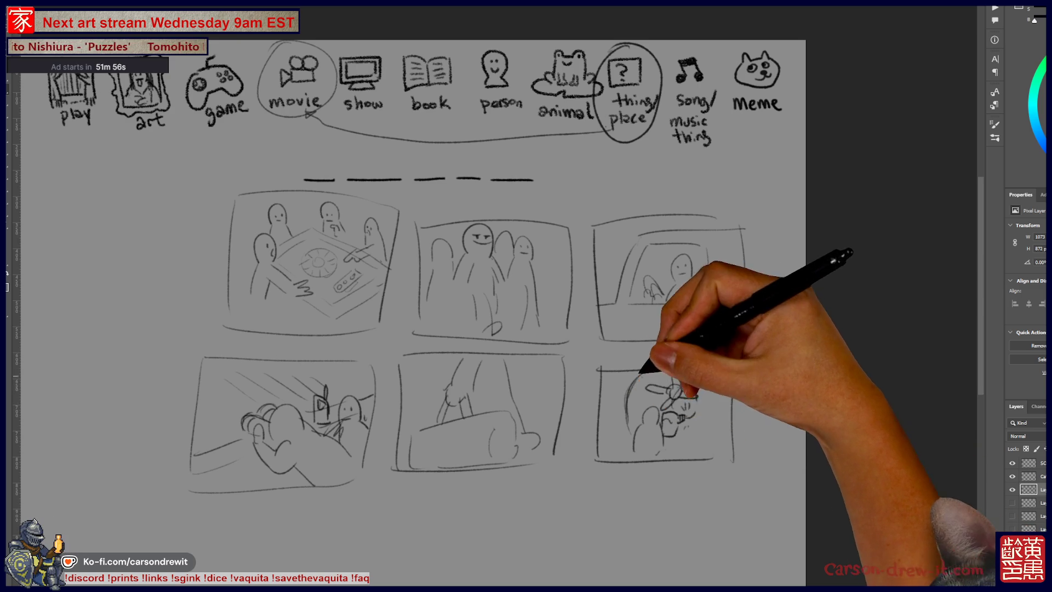
{"action": "mouse_move", "coordinate": [648, 526]}
{"action": "left_mouse_down"}
{"action": "mouse_move", "coordinate": [710, 533]}
{"action": "mouse_move", "coordinate": [713, 452]}
{"action": "mouse_move", "coordinate": [739, 482]}
{"action": "mouse_move", "coordinate": [693, 470]}
{"action": "mouse_move", "coordinate": [718, 460]}
{"action": "mouse_move", "coordinate": [708, 436]}
{"action": "mouse_move", "coordinate": [578, 360]}
{"action": "mouse_move", "coordinate": [530, 379]}
{"action": "left_mouse_up"}
{"action": "scroll", "coordinate": [529, 378], "scroll_direction": "up", "scroll_amount": 2}
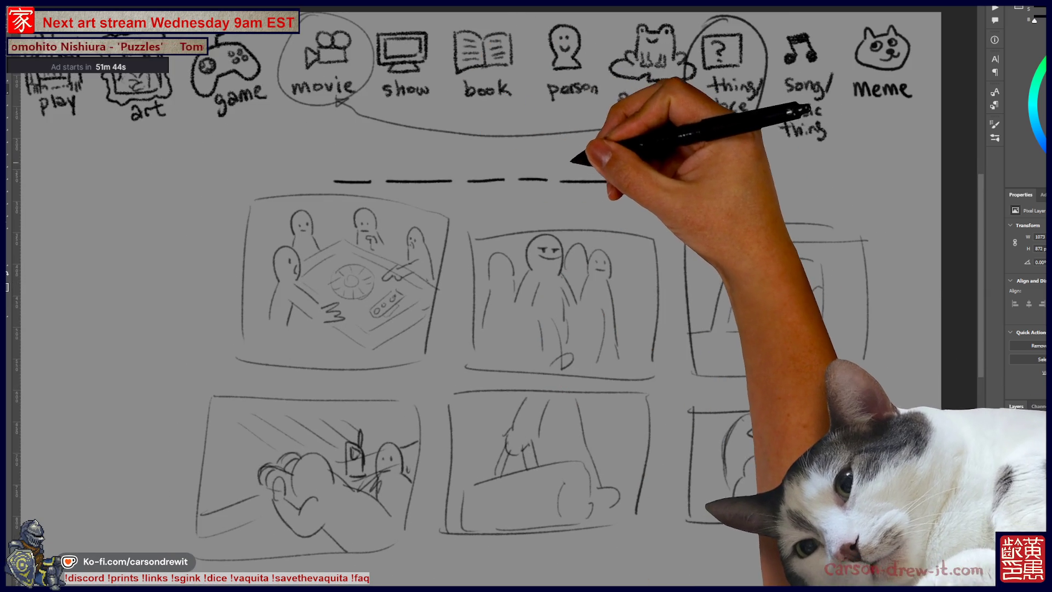
Circle the last blank and draw an arrow linking it to the movie icon.
{"action": "left_click_drag", "start_coordinate": [548, 150], "coordinate": [549, 154]}
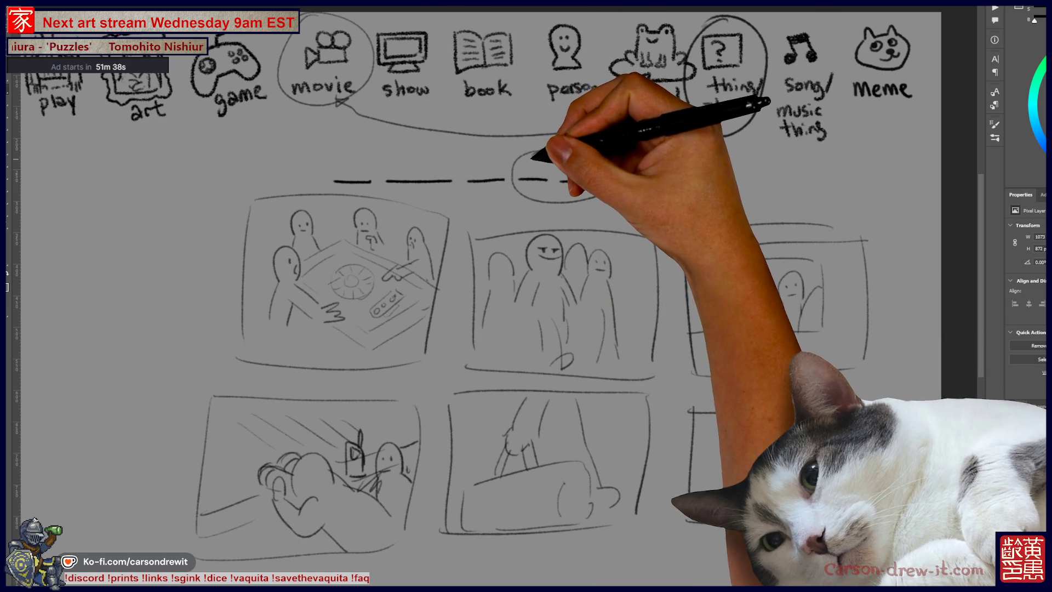
{"action": "left_click_drag", "start_coordinate": [324, 103], "coordinate": [507, 162]}
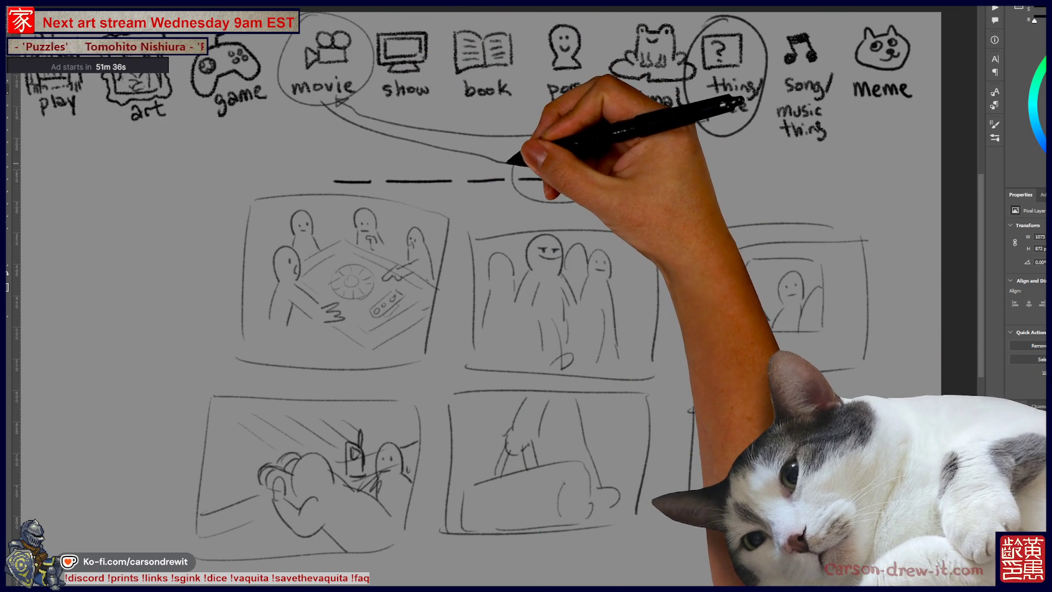
{"action": "left_click_drag", "start_coordinate": [376, 87], "coordinate": [493, 142]}
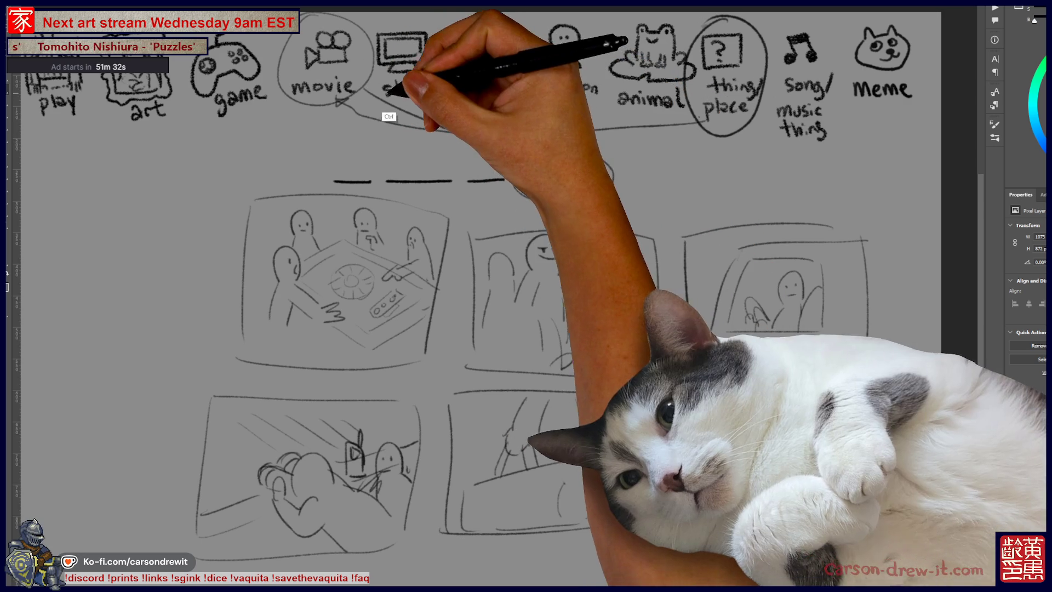
{"action": "left_click_drag", "start_coordinate": [368, 91], "coordinate": [522, 148]}
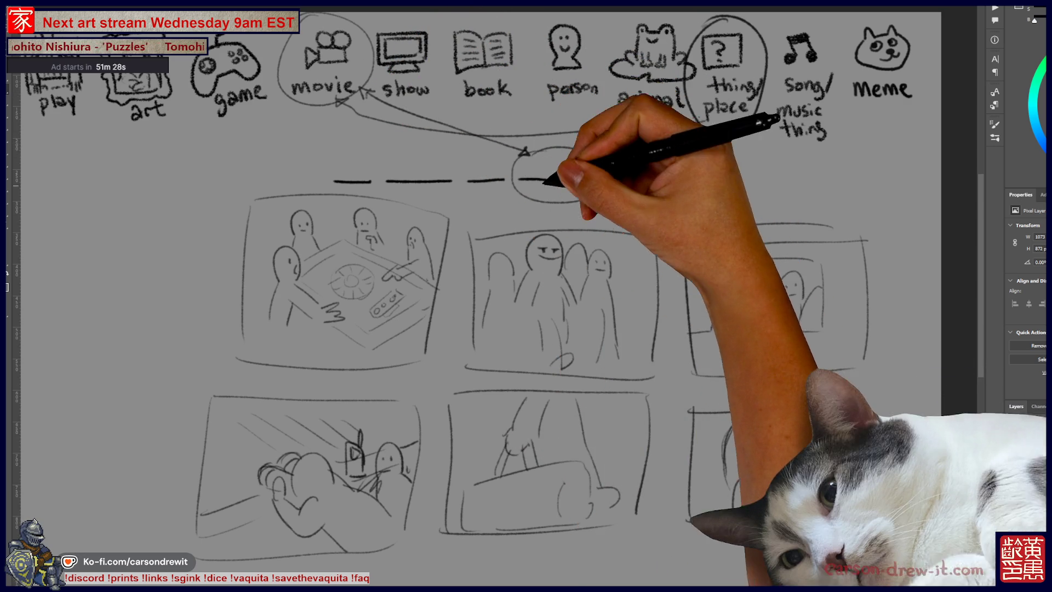
{"action": "left_click_drag", "start_coordinate": [485, 167], "coordinate": [511, 186]}
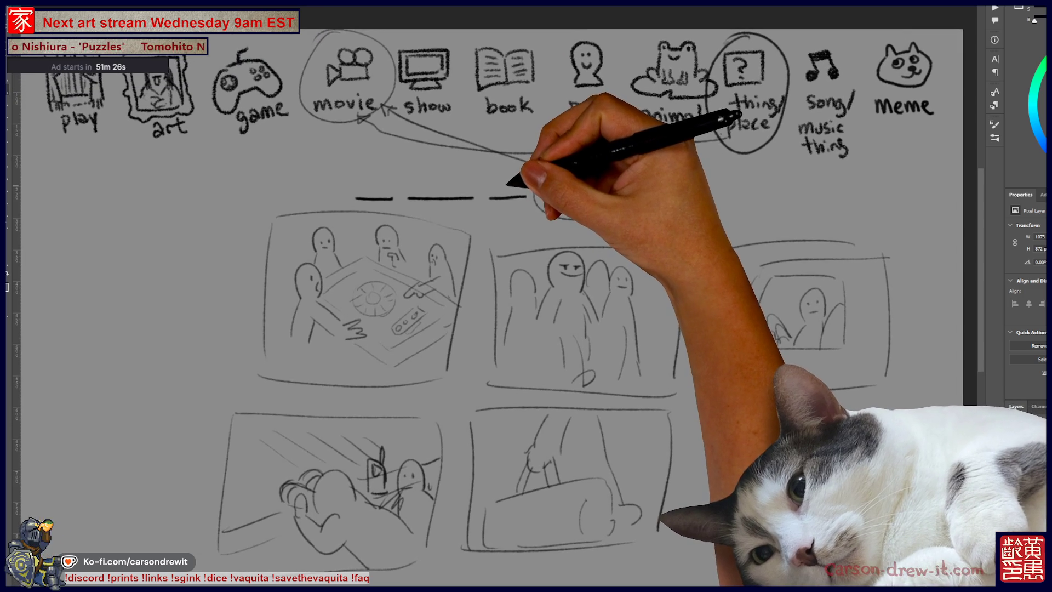
Circle more blanks with a second oval and arrows, and wrap all six panels in a rounded outline.
{"action": "mouse_move", "coordinate": [430, 177]}
{"action": "left_mouse_down"}
{"action": "mouse_move", "coordinate": [328, 216]}
{"action": "mouse_move", "coordinate": [188, 458]}
{"action": "mouse_move", "coordinate": [245, 241]}
{"action": "mouse_move", "coordinate": [493, 207]}
{"action": "mouse_move", "coordinate": [869, 246]}
{"action": "mouse_move", "coordinate": [904, 521]}
{"action": "left_mouse_up"}
{"action": "left_click_drag", "start_coordinate": [160, 512], "coordinate": [170, 536]}
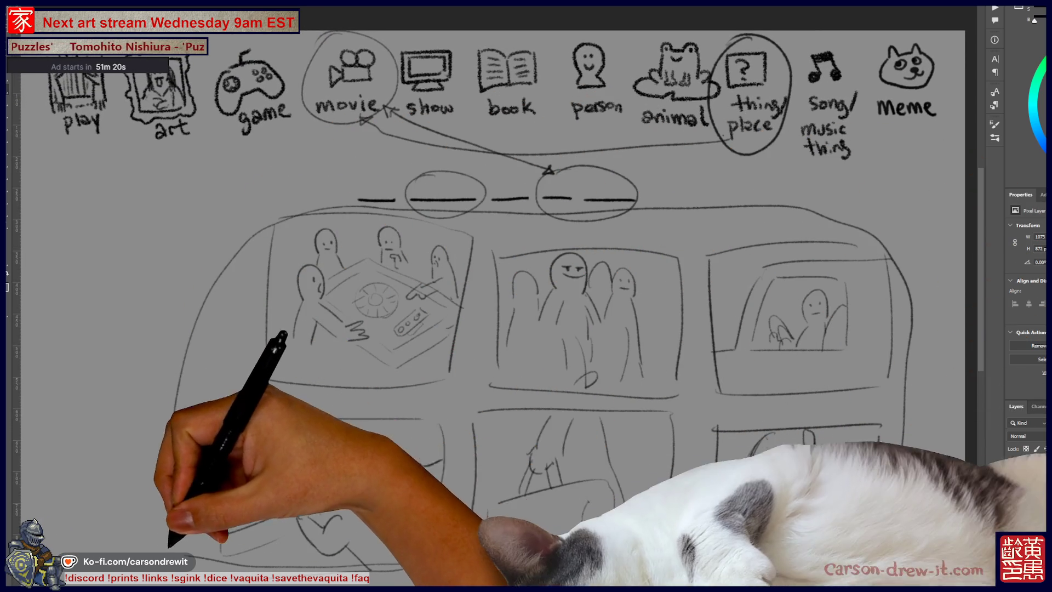
{"action": "mouse_move", "coordinate": [465, 210]}
{"action": "left_mouse_down"}
{"action": "mouse_move", "coordinate": [501, 218]}
{"action": "mouse_move", "coordinate": [636, 199]}
{"action": "left_mouse_up"}
{"action": "left_click_drag", "start_coordinate": [587, 192], "coordinate": [586, 195]}
{"action": "left_click_drag", "start_coordinate": [713, 142], "coordinate": [549, 168]}
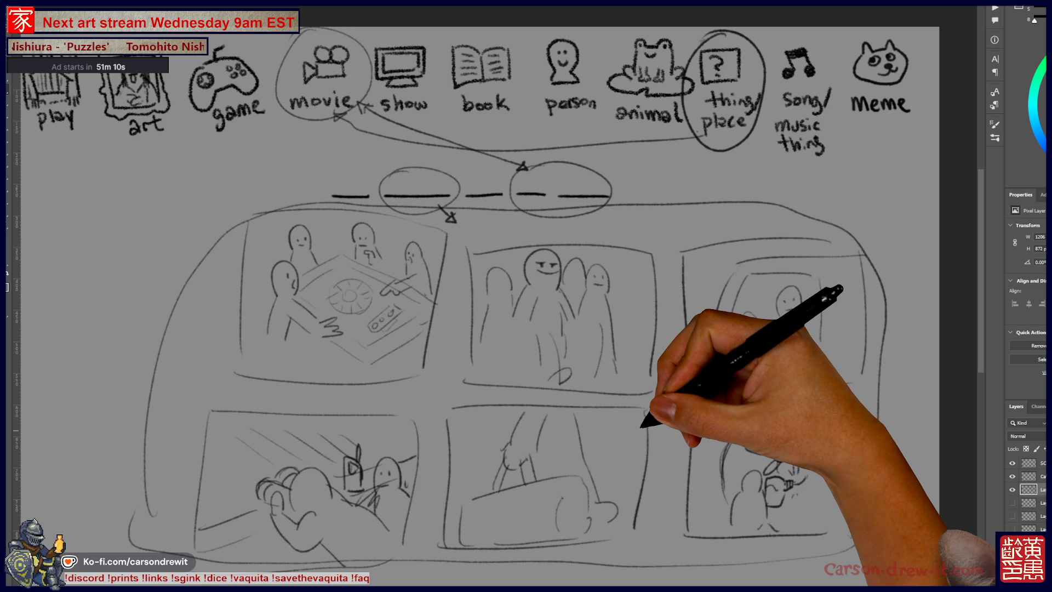
{"action": "left_click_drag", "start_coordinate": [554, 383], "coordinate": [520, 351]}
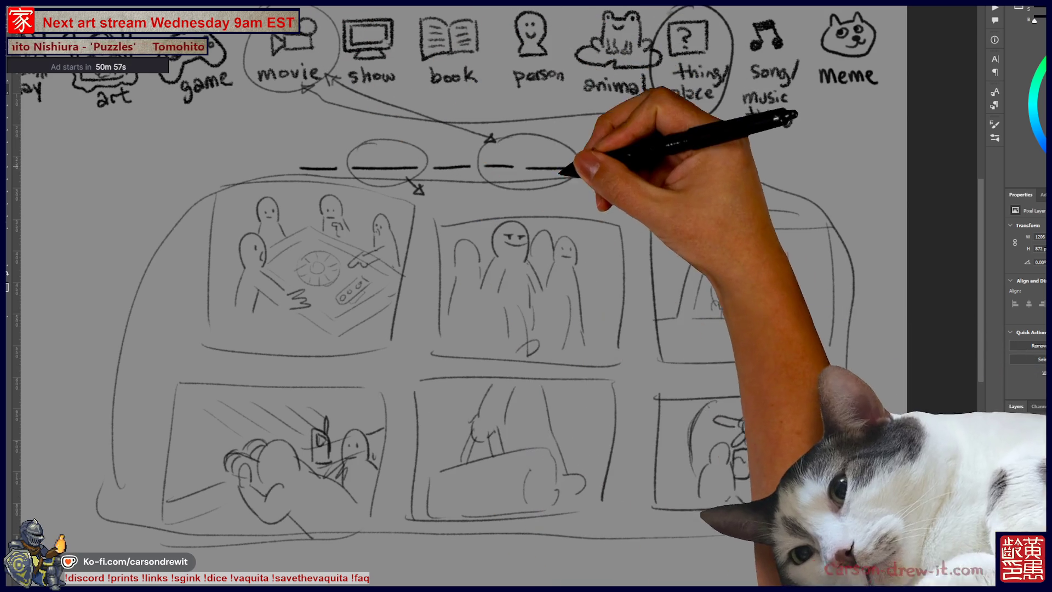
Circle the rightmost blank and draw arrows from the blanks down into the panels.
{"action": "left_click_drag", "start_coordinate": [554, 180], "coordinate": [543, 151]}
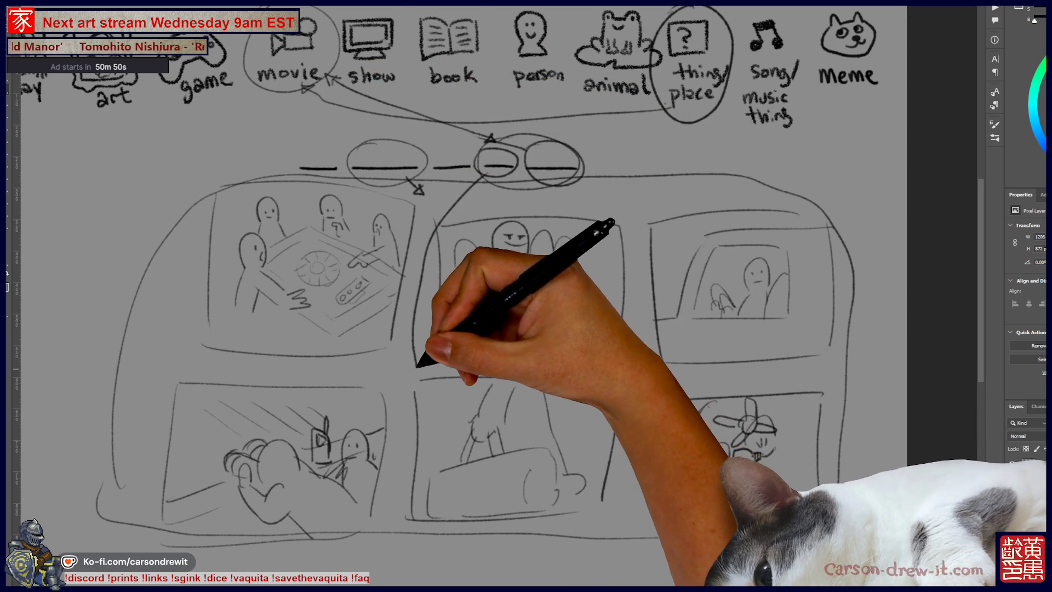
{"action": "left_click_drag", "start_coordinate": [452, 397], "coordinate": [467, 396]}
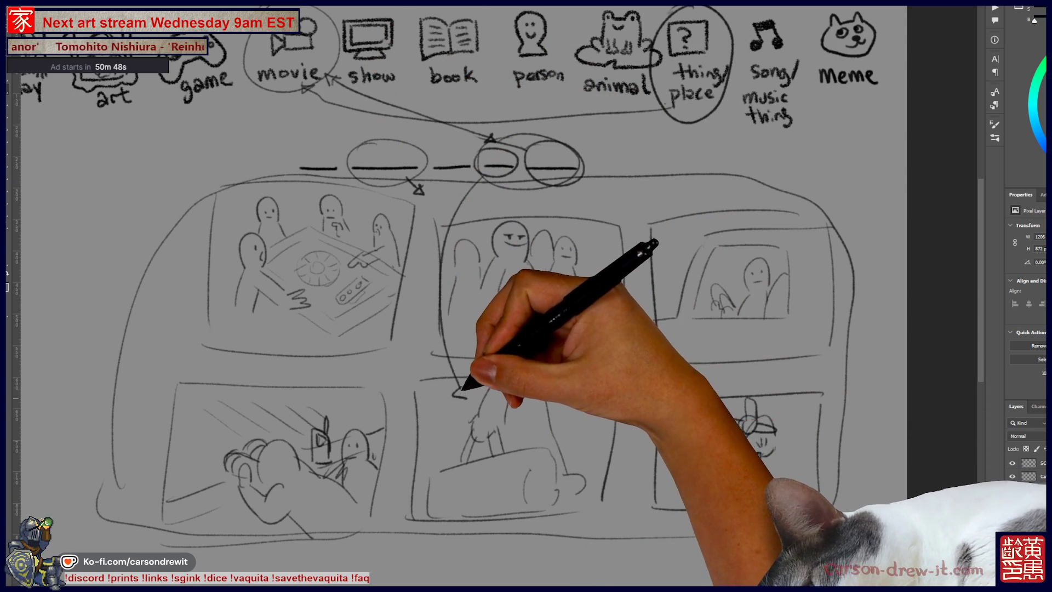
{"action": "mouse_move", "coordinate": [477, 165]}
{"action": "left_mouse_down"}
{"action": "mouse_move", "coordinate": [495, 156]}
{"action": "mouse_move", "coordinate": [356, 266]}
{"action": "mouse_move", "coordinate": [364, 270]}
{"action": "left_mouse_up"}
{"action": "mouse_move", "coordinate": [526, 159]}
{"action": "left_mouse_down"}
{"action": "mouse_move", "coordinate": [580, 164]}
{"action": "mouse_move", "coordinate": [666, 419]}
{"action": "mouse_move", "coordinate": [679, 424]}
{"action": "left_mouse_up"}
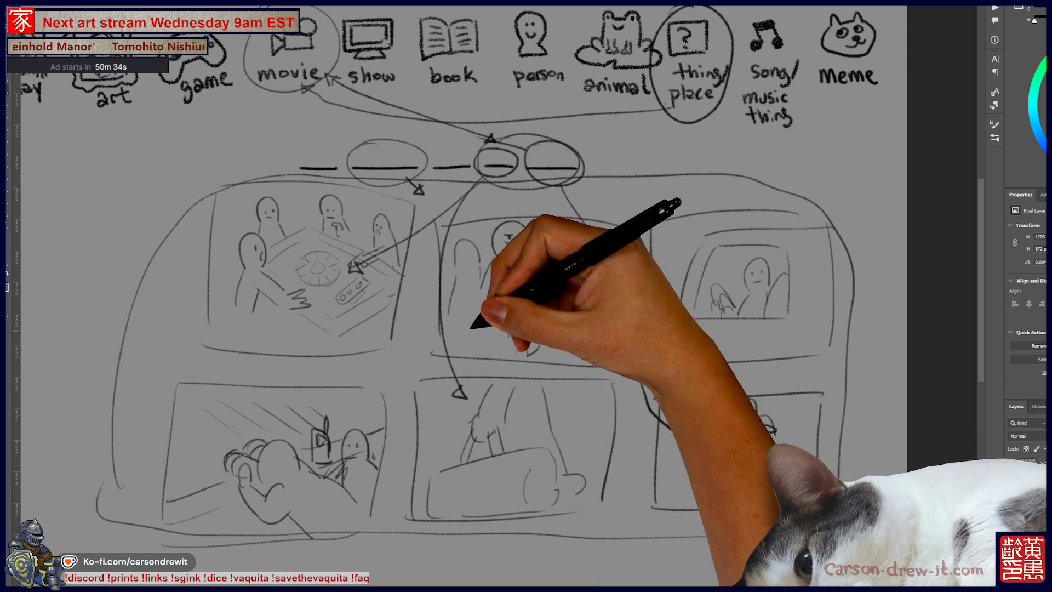
Pan around the canvas to review the six-panel clue board.
{"action": "scroll", "coordinate": [493, 296], "scroll_direction": "left", "scroll_amount": 3}
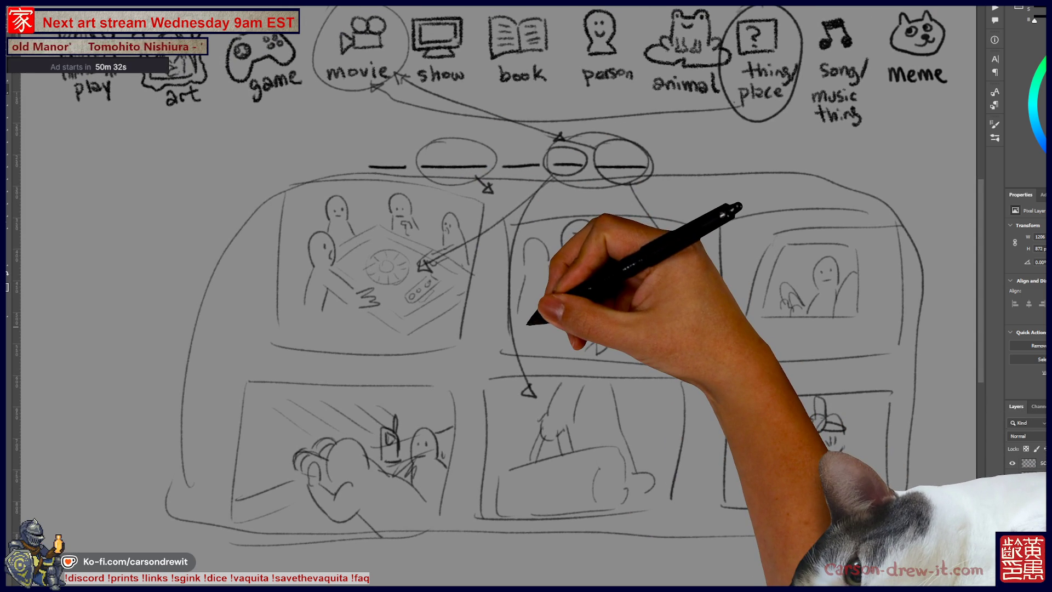
{"action": "scroll", "coordinate": [493, 296], "scroll_direction": "right", "scroll_amount": 3}
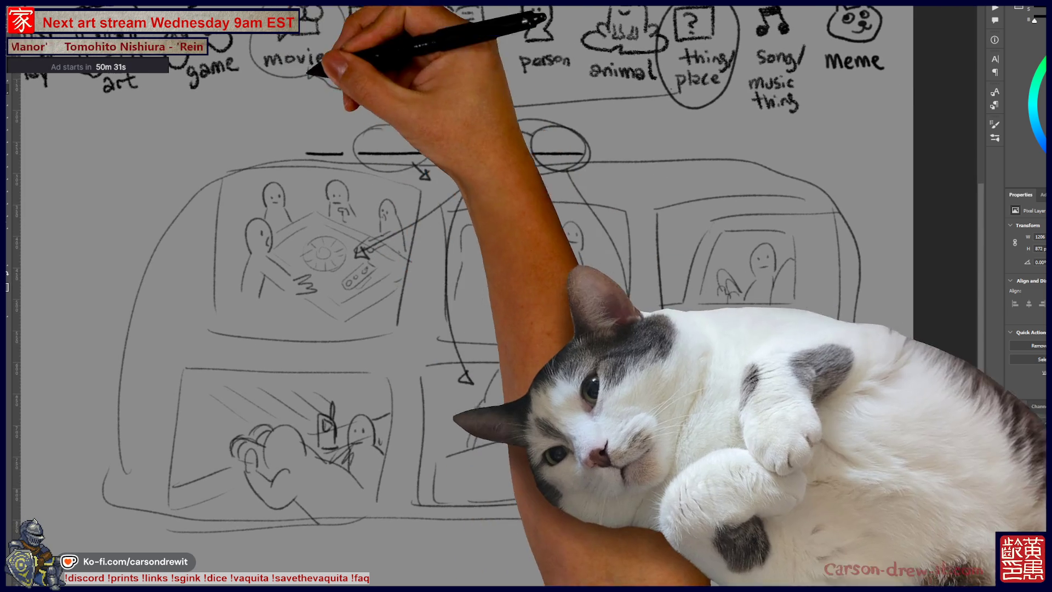
{"action": "scroll", "coordinate": [526, 296], "scroll_direction": "up", "scroll_amount": 2}
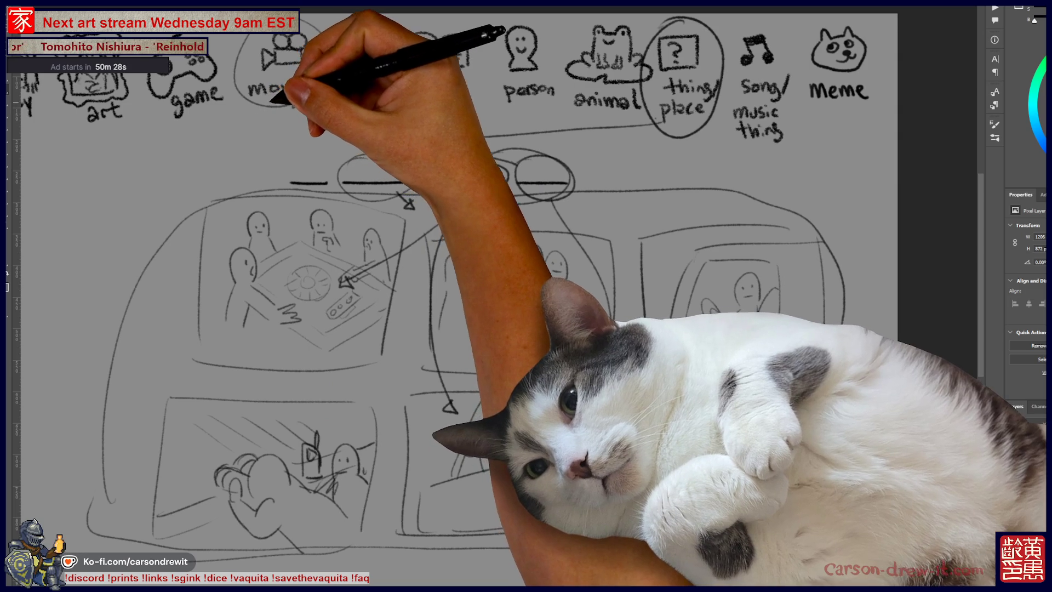
{"action": "scroll", "coordinate": [526, 296], "scroll_direction": "left", "scroll_amount": 3}
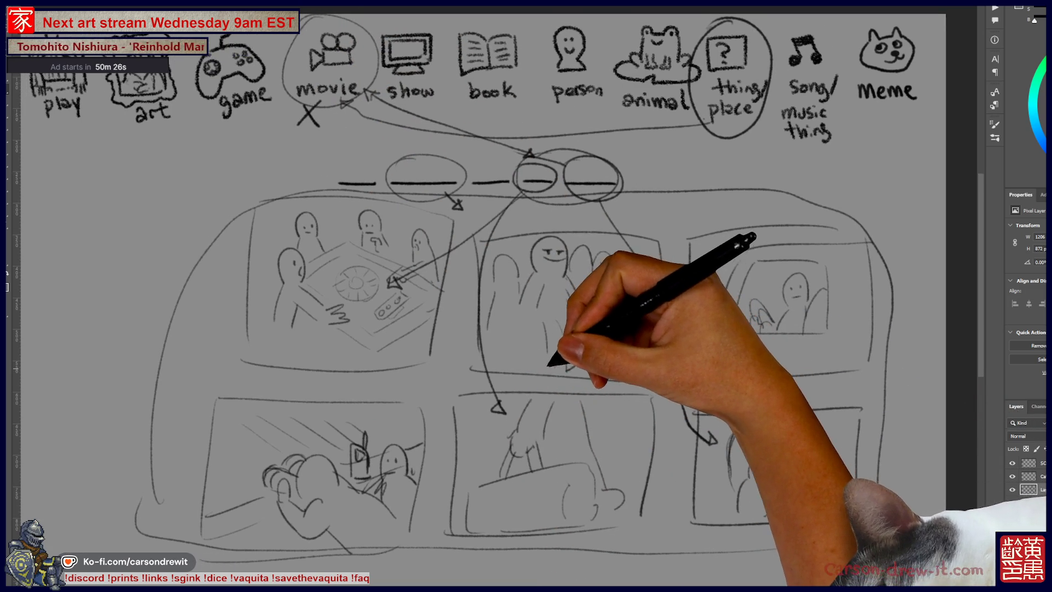
{"action": "scroll", "coordinate": [526, 296], "scroll_direction": "up", "scroll_amount": 1}
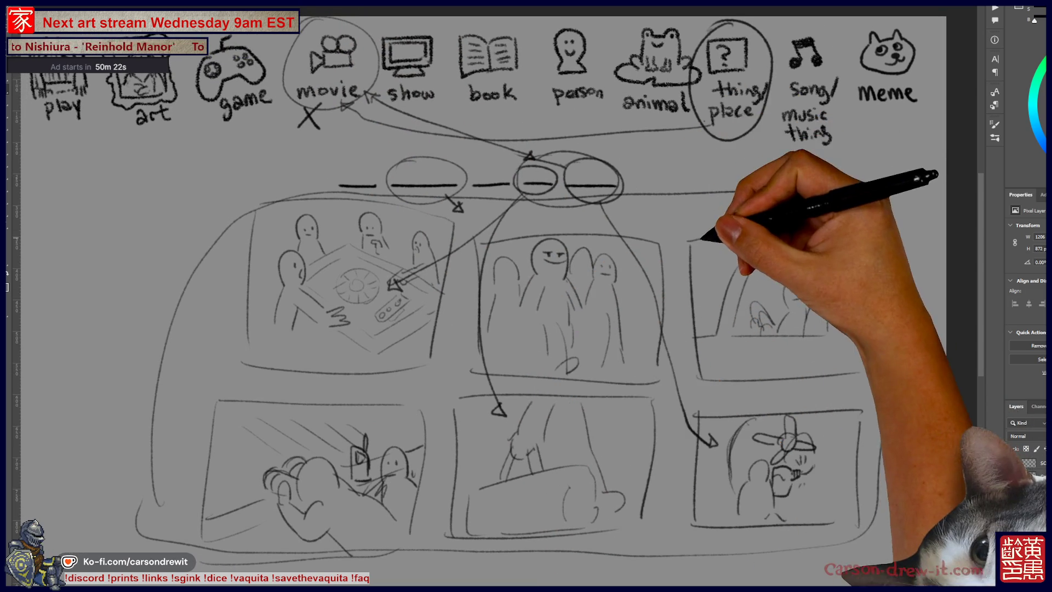
{"action": "scroll", "coordinate": [526, 296], "scroll_direction": "right", "scroll_amount": 2}
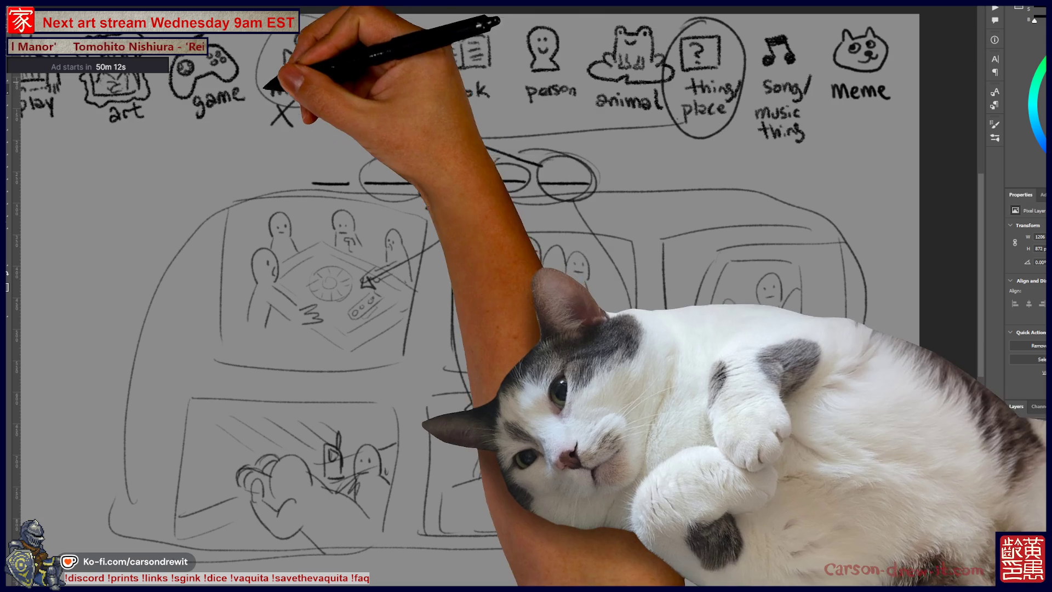
{"action": "left_click_drag", "start_coordinate": [526, 296], "coordinate": [586, 302]}
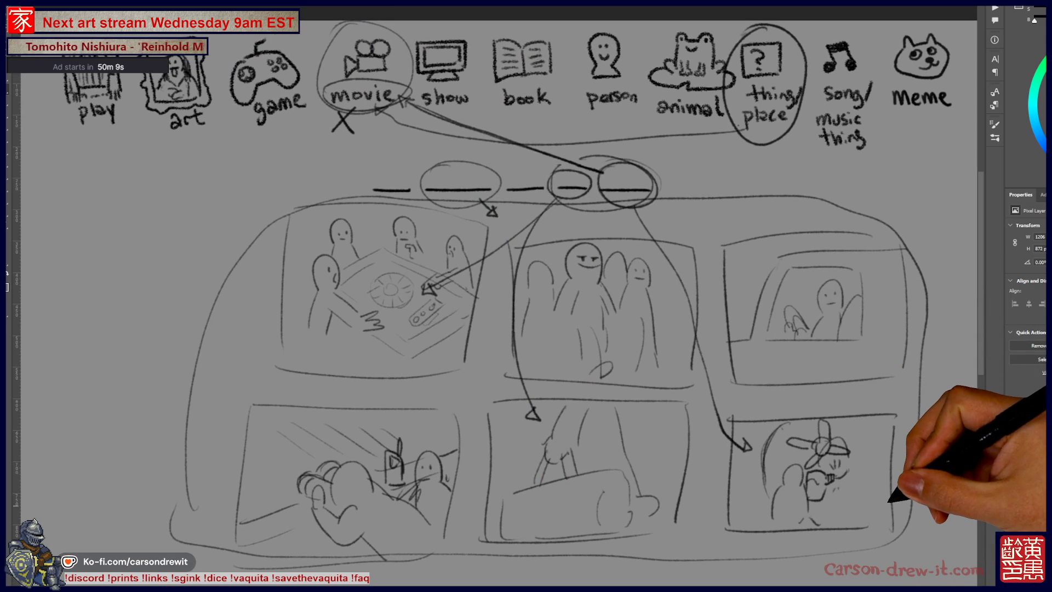
{"action": "left_click_drag", "start_coordinate": [682, 439], "coordinate": [680, 411]}
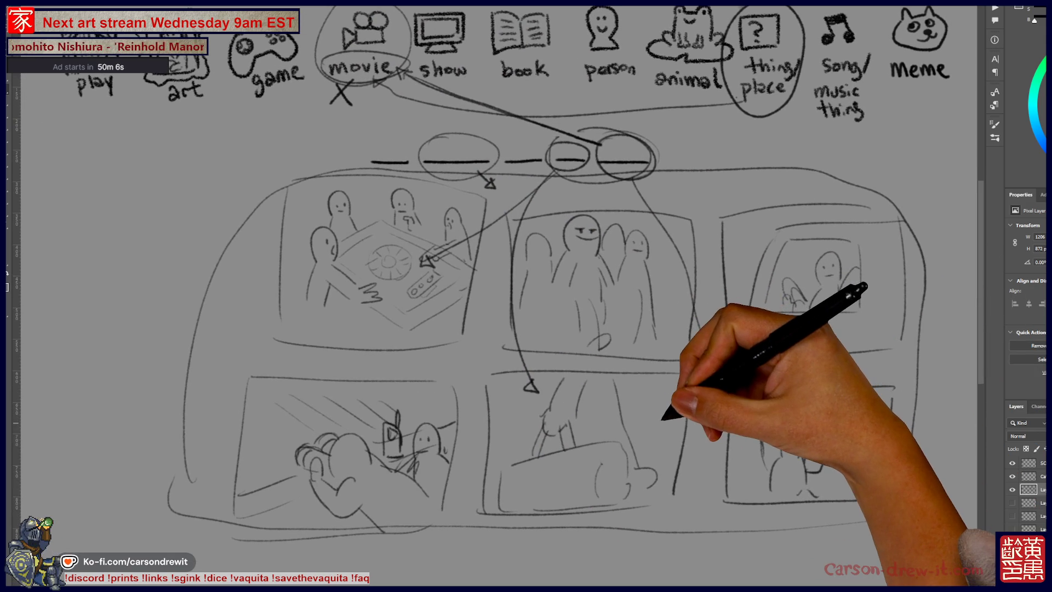
Add a short dash before the blanks, recircle the blank groups, and arrow to the propeller panel.
{"action": "key", "text": "ctrl+minus"}
{"action": "key", "text": "ctrl+plus"}
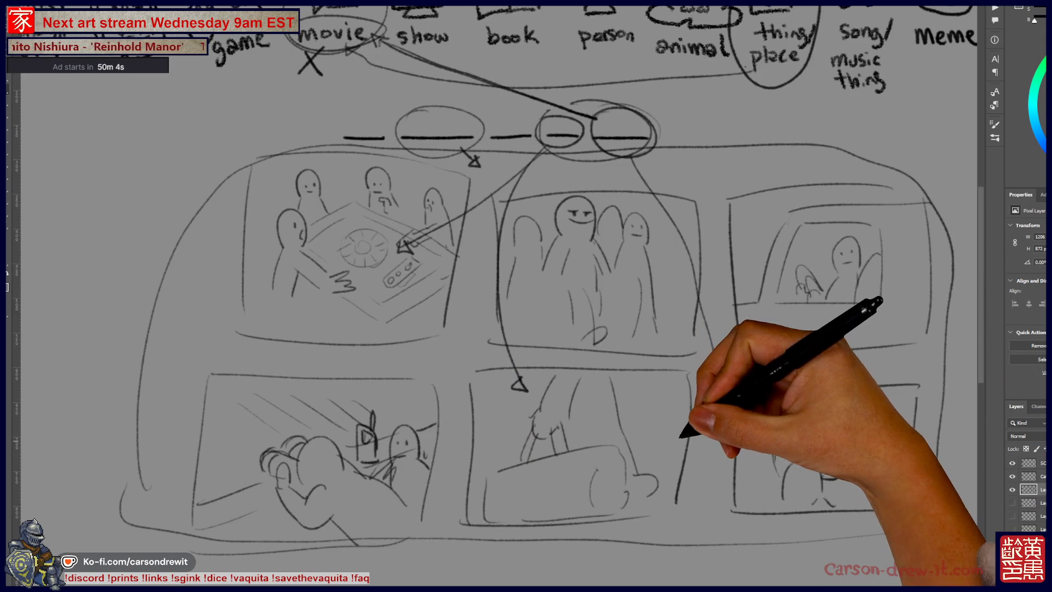
{"action": "left_click_drag", "start_coordinate": [526, 274], "coordinate": [525, 298]}
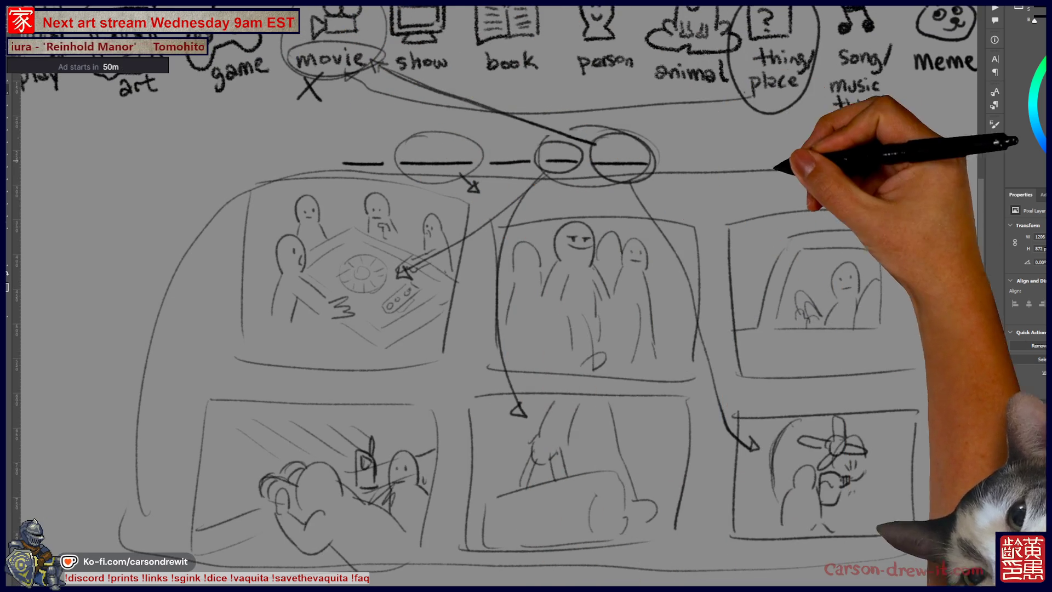
{"action": "left_click_drag", "start_coordinate": [526, 296], "coordinate": [510, 296]}
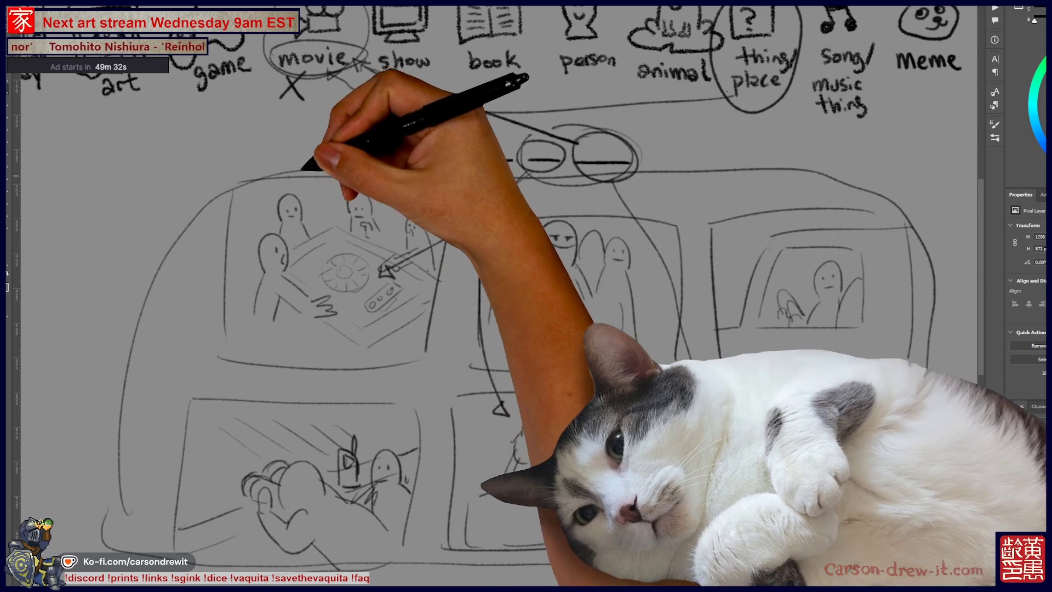
{"action": "left_click_drag", "start_coordinate": [271, 155], "coordinate": [312, 160]}
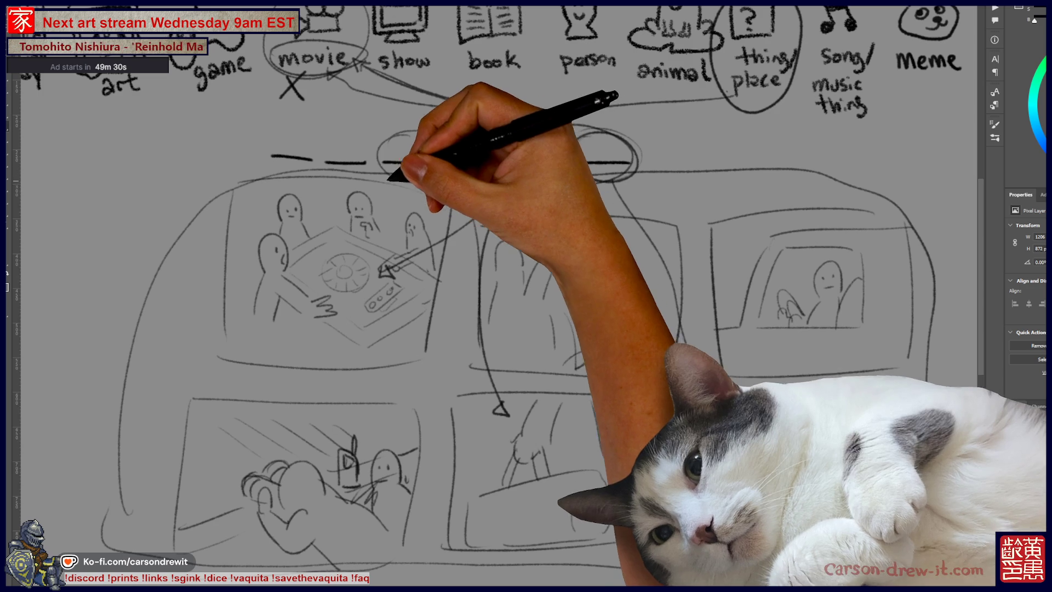
{"action": "mouse_move", "coordinate": [390, 140]}
{"action": "left_mouse_down"}
{"action": "mouse_move", "coordinate": [348, 133]}
{"action": "mouse_move", "coordinate": [386, 164]}
{"action": "mouse_move", "coordinate": [458, 183]}
{"action": "mouse_move", "coordinate": [510, 160]}
{"action": "mouse_move", "coordinate": [561, 159]}
{"action": "left_mouse_up"}
{"action": "left_click_drag", "start_coordinate": [581, 140], "coordinate": [636, 159]}
{"action": "left_click_drag", "start_coordinate": [611, 180], "coordinate": [734, 447]}
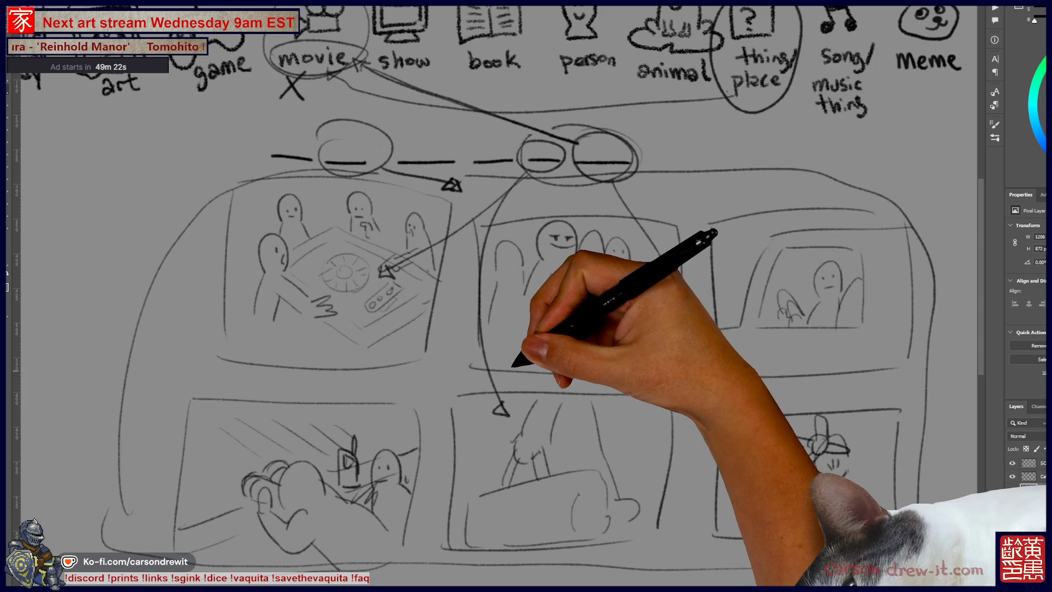
Pan and zoom out to view the whole scores board beside the finished clue.
{"action": "left_click_drag", "start_coordinate": [493, 296], "coordinate": [544, 282]}
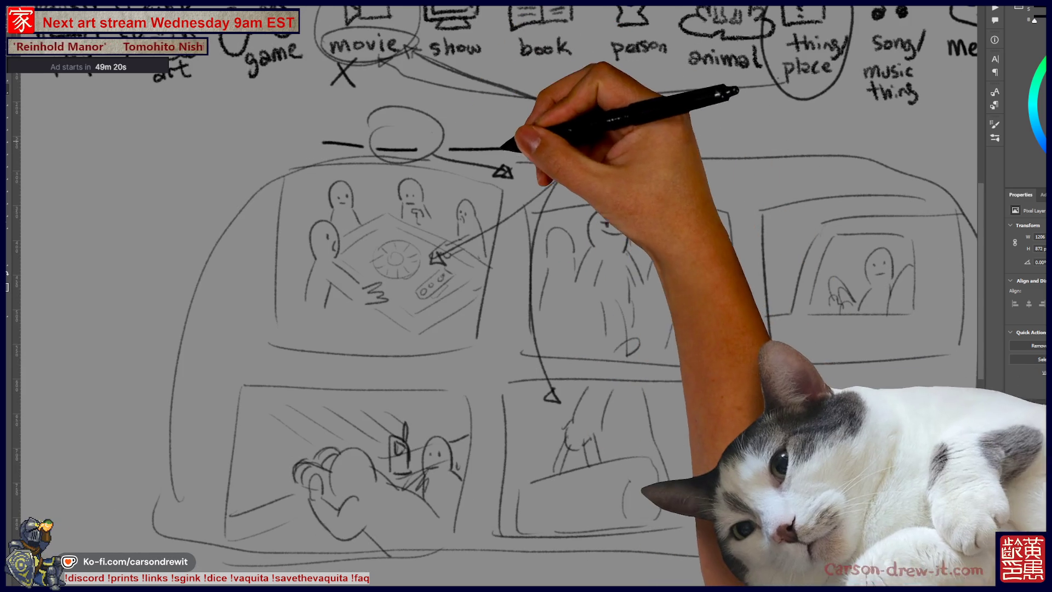
{"action": "scroll", "coordinate": [526, 296], "scroll_direction": "down", "scroll_amount": 3}
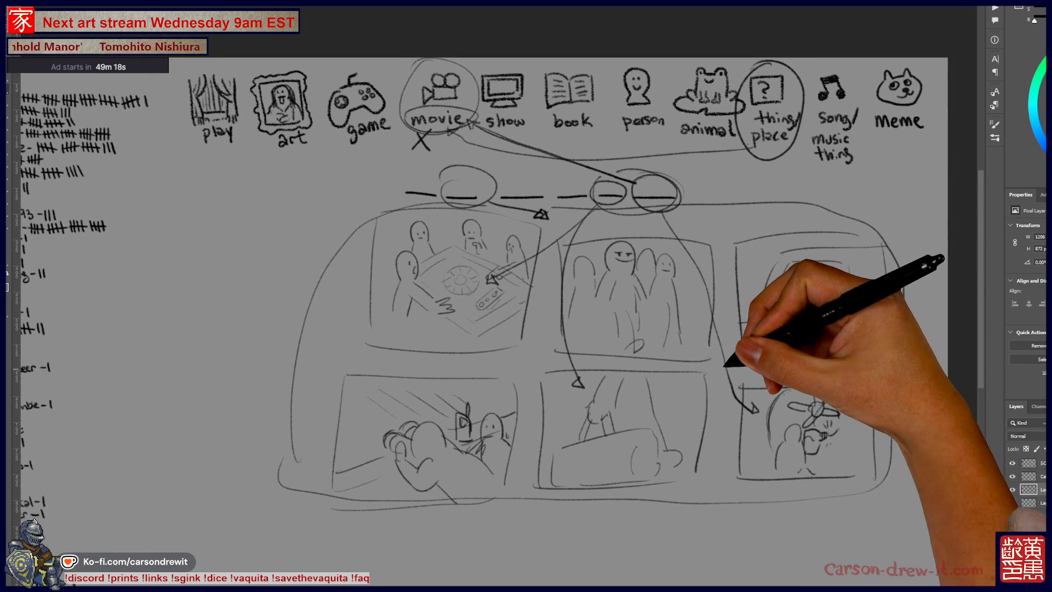
{"action": "scroll", "coordinate": [526, 296], "scroll_direction": "up", "scroll_amount": 2}
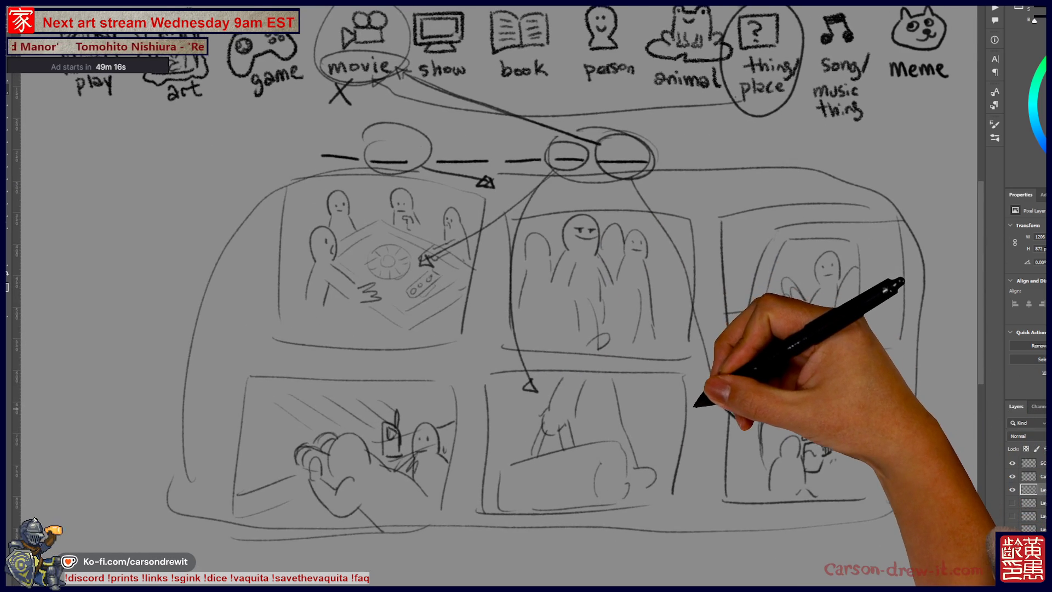
{"action": "scroll", "coordinate": [767, 416], "scroll_direction": "up", "scroll_amount": 2}
{"action": "scroll", "coordinate": [526, 296], "scroll_direction": "down", "scroll_amount": 3}
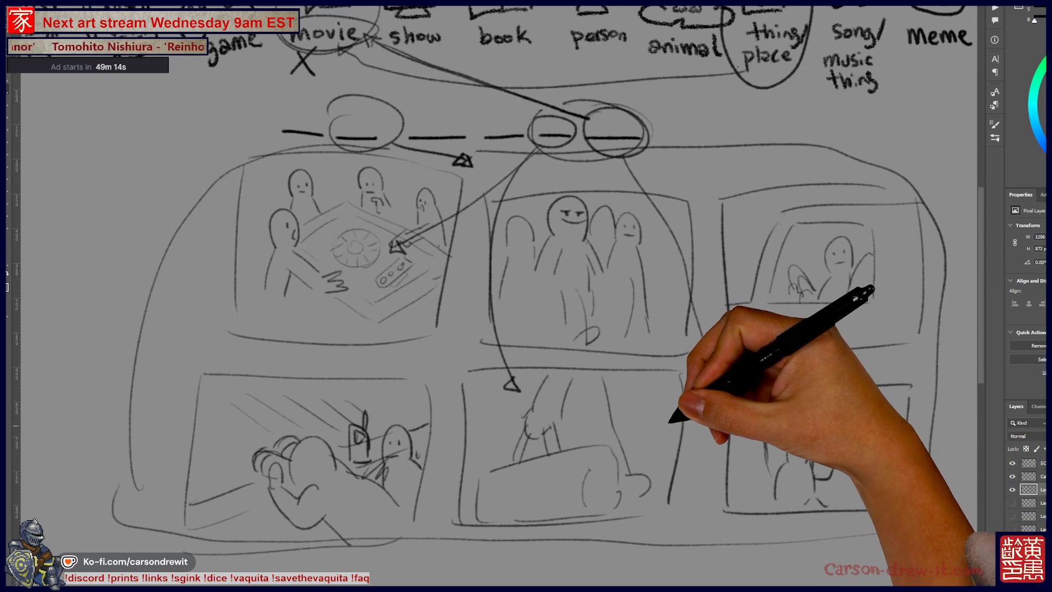
{"action": "scroll", "coordinate": [526, 296], "scroll_direction": "up", "scroll_amount": 2}
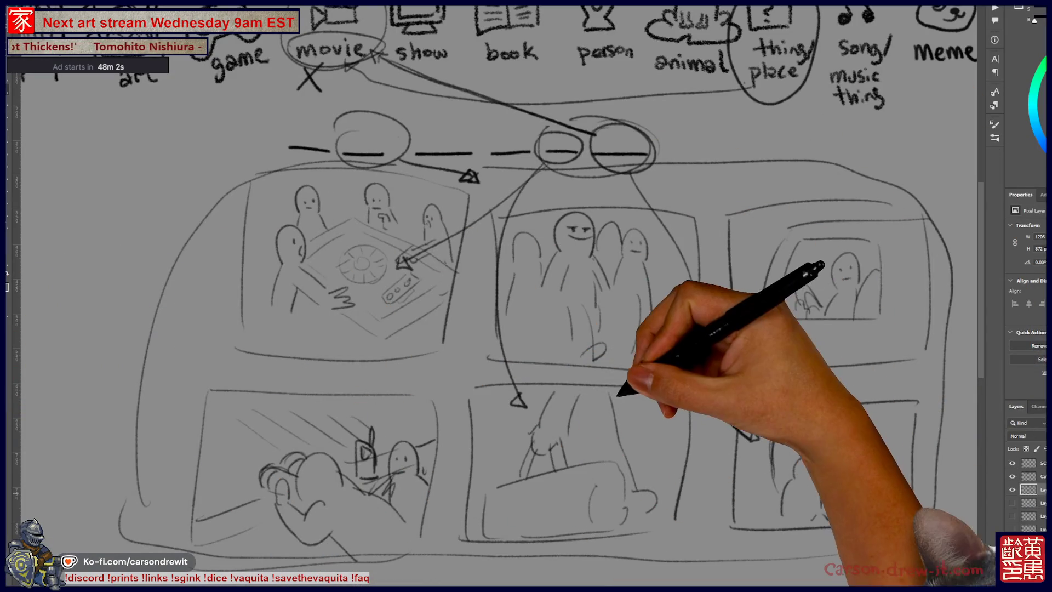
{"action": "key", "text": "ctrl+minus"}
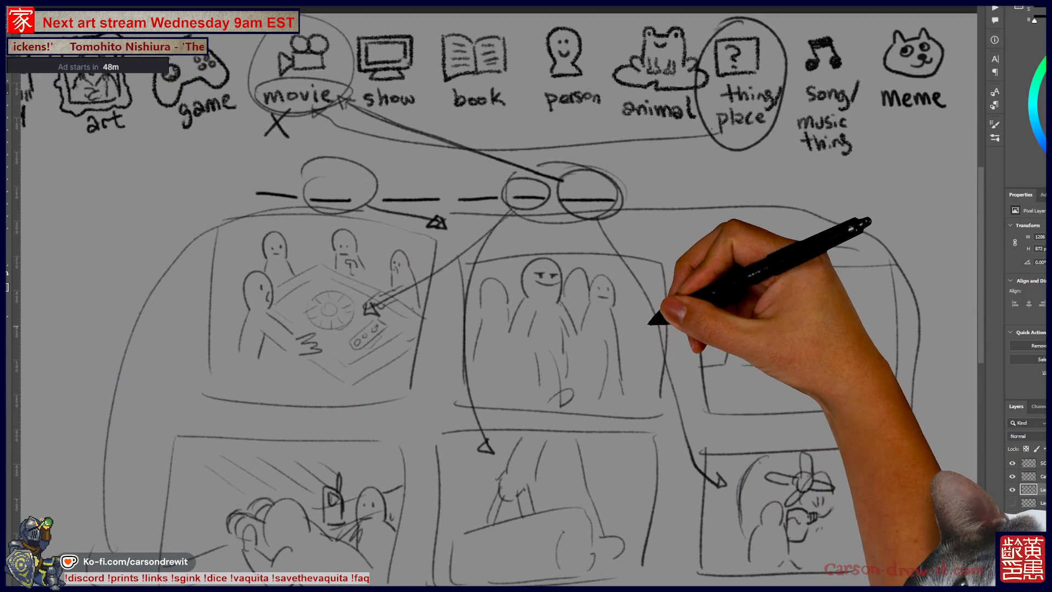
Hide the heist-montage thumbnail, arrow and circle layers, revealing the earlier screaming-figure clue.
{"action": "left_click", "coordinate": [1012, 489]}
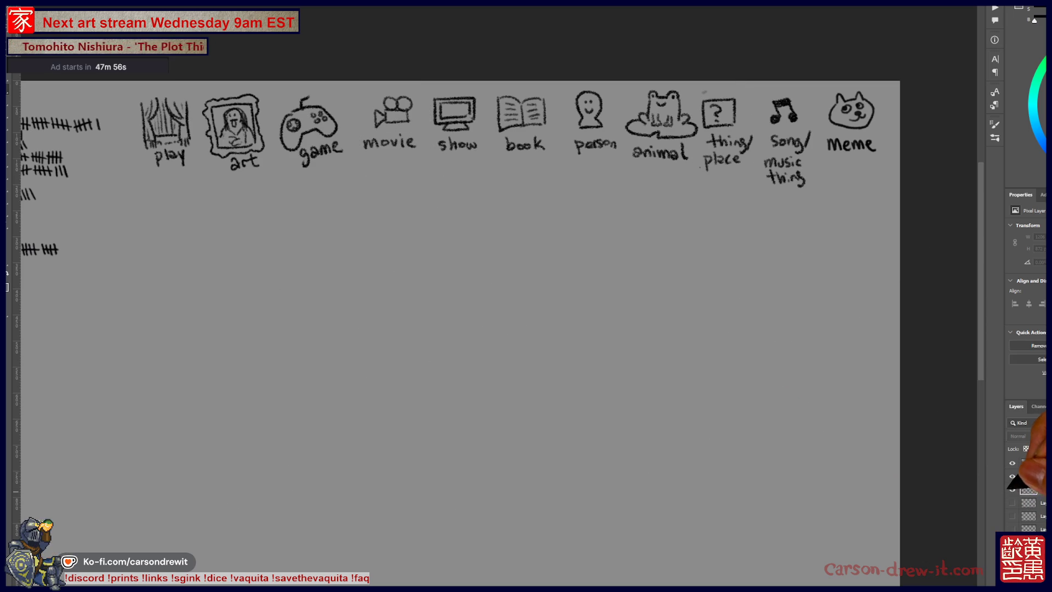
{"action": "left_click", "coordinate": [1012, 489]}
{"action": "left_click", "coordinate": [1012, 490]}
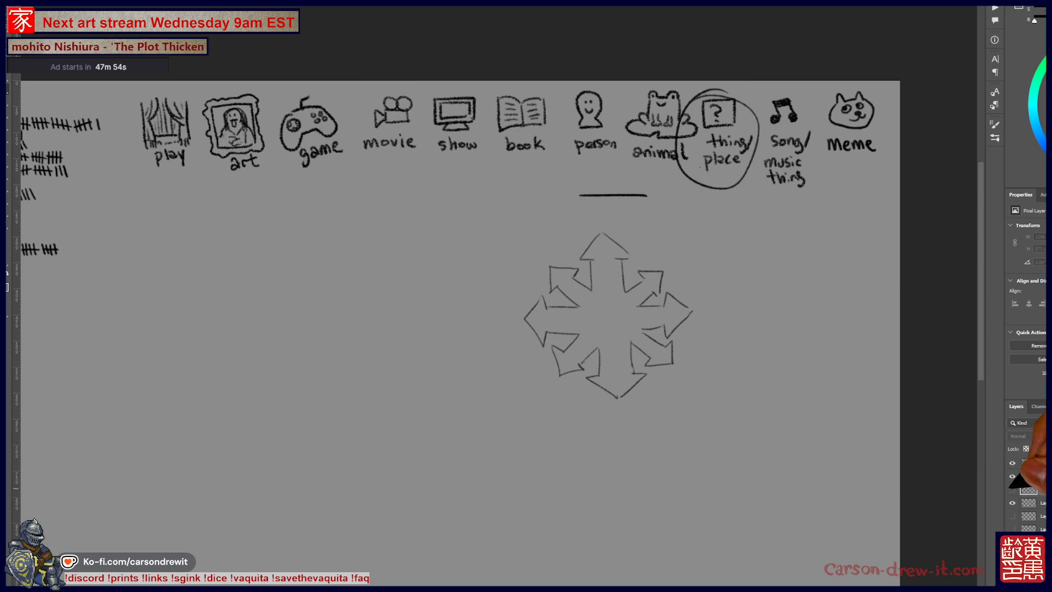
{"action": "left_click", "coordinate": [1012, 503]}
{"action": "left_click", "coordinate": [1012, 489]}
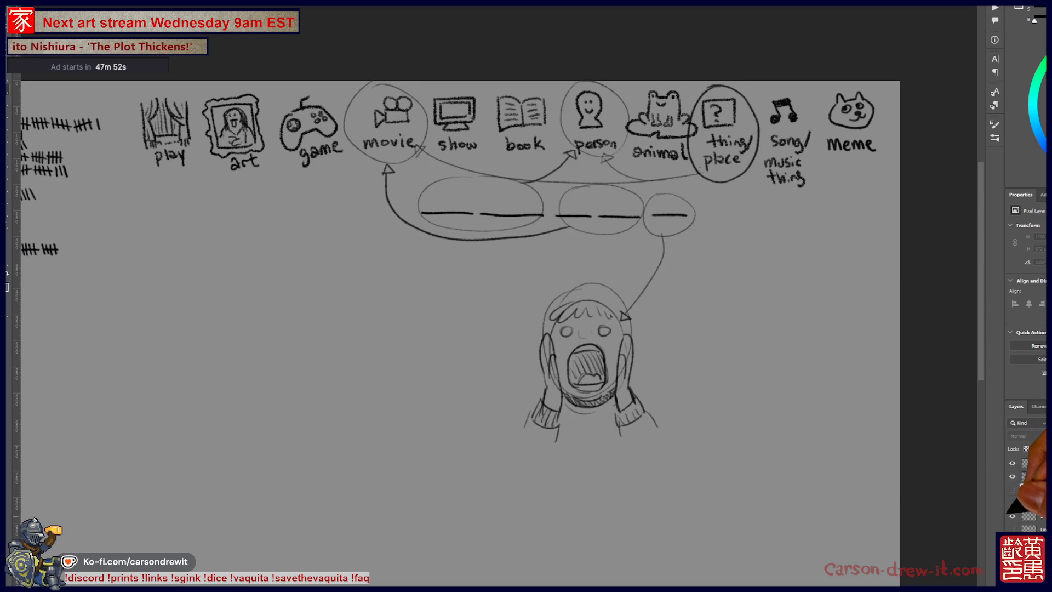
{"action": "left_click", "coordinate": [1012, 489]}
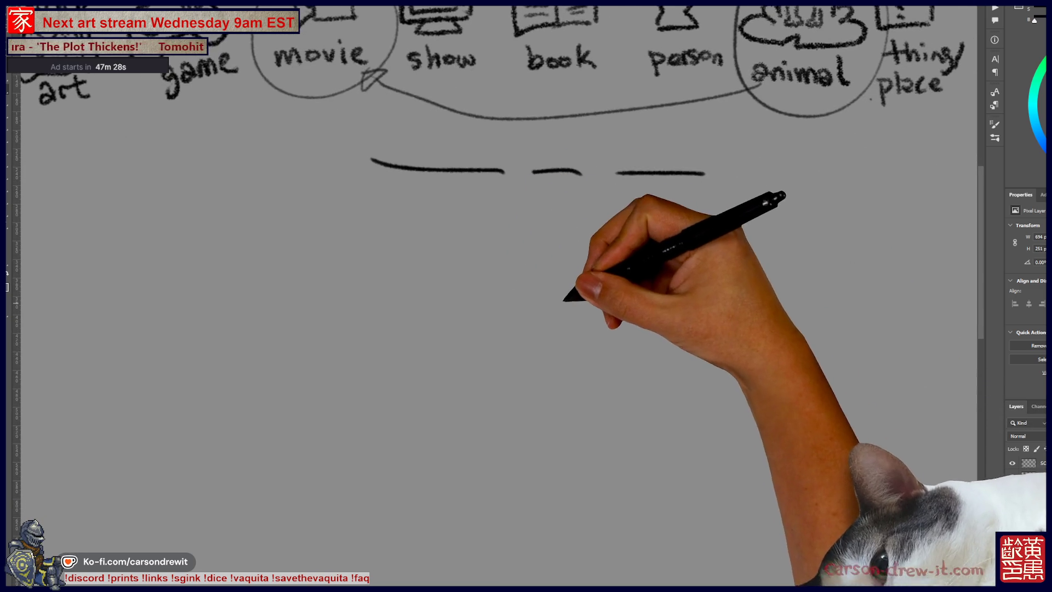
Sketch the creature's small face and head with curly hair and ears, undoing one bad stroke.
{"action": "mouse_move", "coordinate": [554, 295]}
{"action": "left_mouse_down"}
{"action": "mouse_move", "coordinate": [534, 303]}
{"action": "mouse_move", "coordinate": [558, 298]}
{"action": "left_mouse_up"}
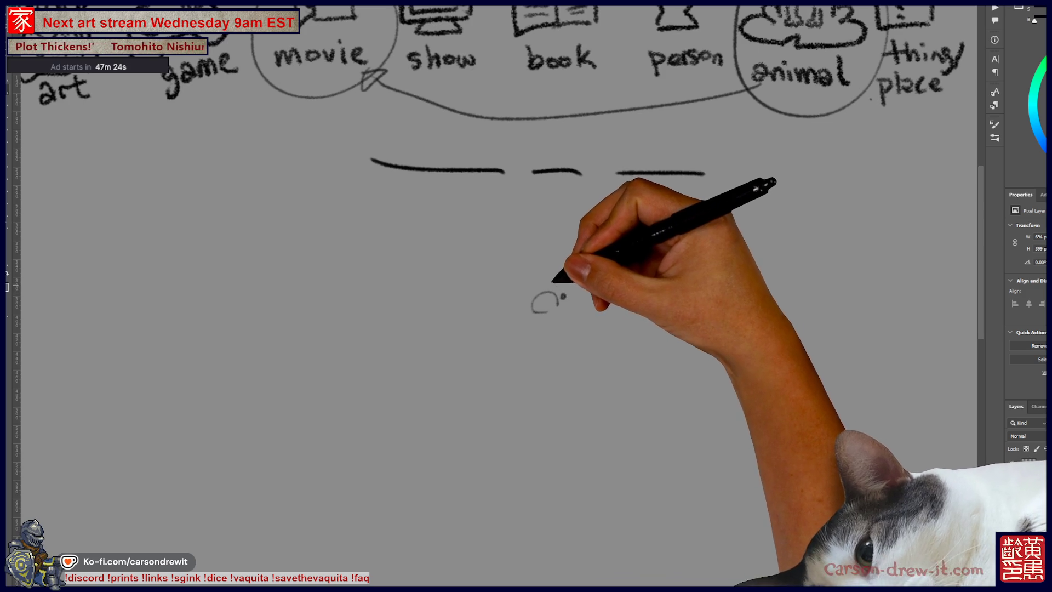
{"action": "mouse_move", "coordinate": [547, 278]}
{"action": "left_mouse_down"}
{"action": "mouse_move", "coordinate": [564, 278]}
{"action": "mouse_move", "coordinate": [564, 287]}
{"action": "left_mouse_up"}
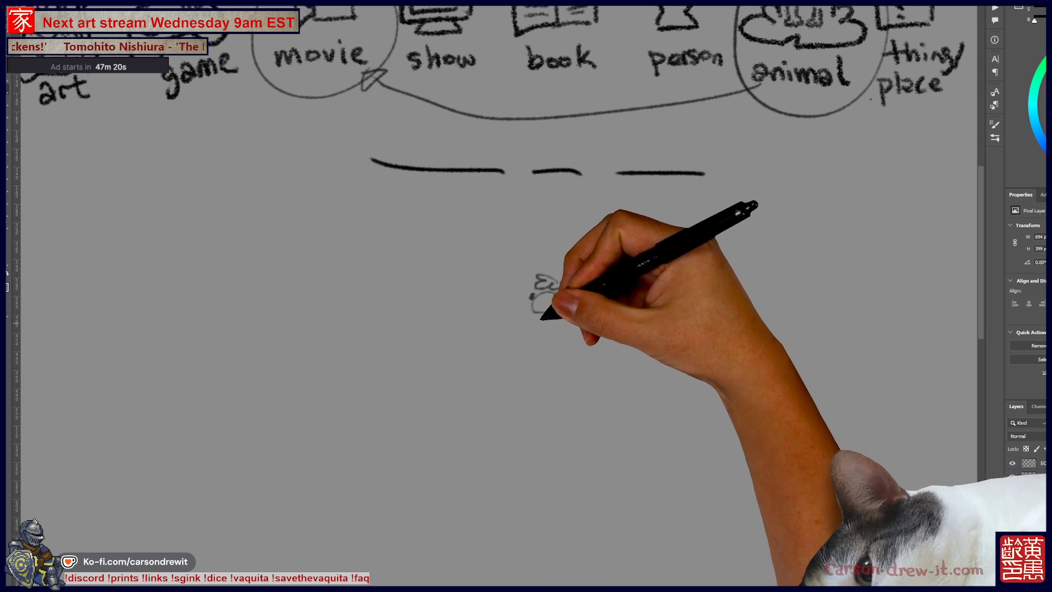
{"action": "key", "text": "ctrl+z"}
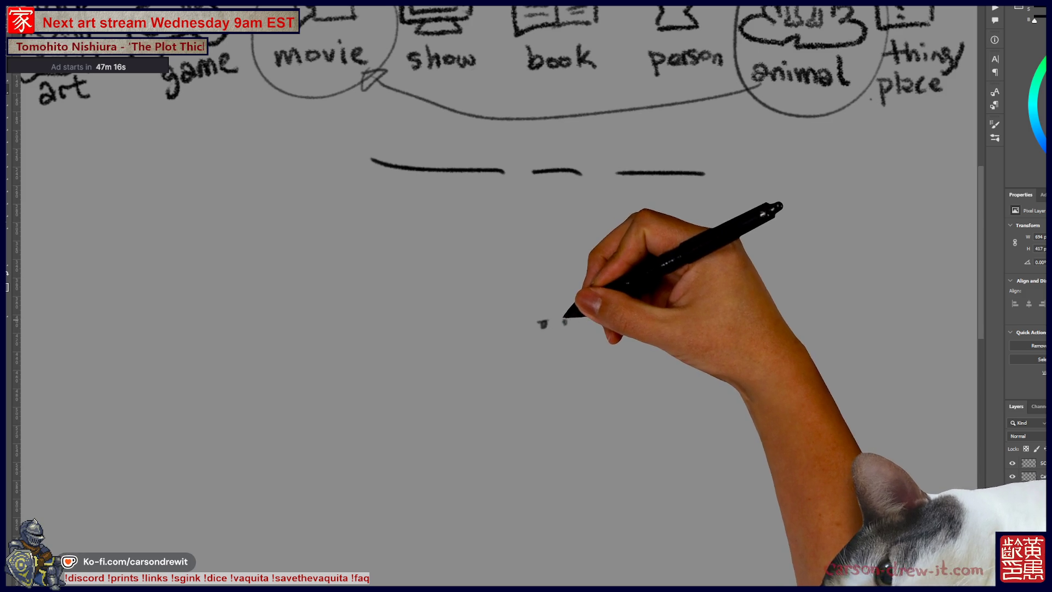
{"action": "mouse_move", "coordinate": [554, 331]}
{"action": "left_mouse_down"}
{"action": "mouse_move", "coordinate": [570, 321]}
{"action": "mouse_move", "coordinate": [555, 345]}
{"action": "left_mouse_up"}
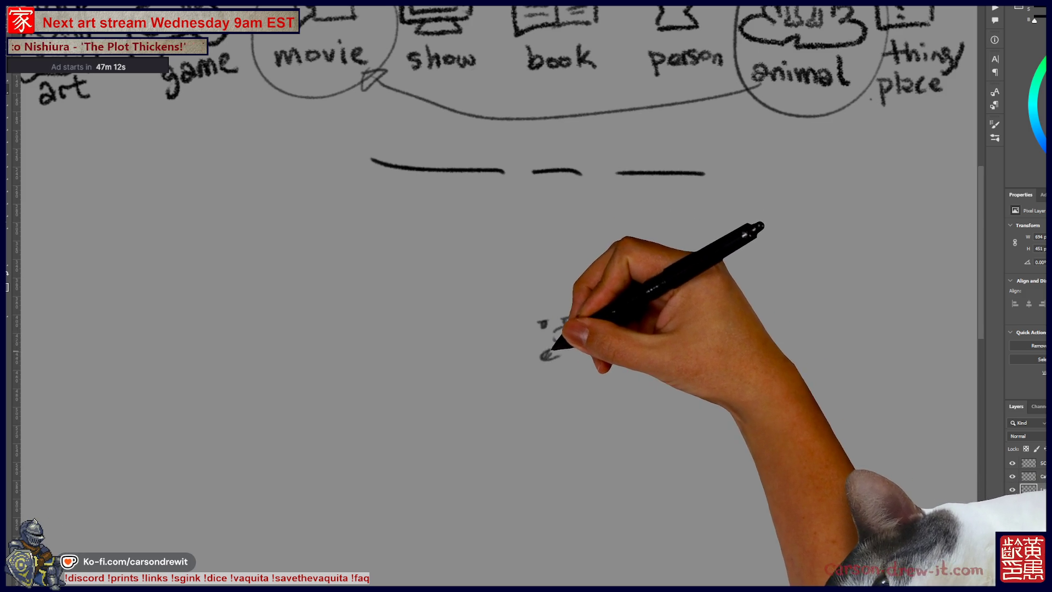
{"action": "left_click_drag", "start_coordinate": [525, 322], "coordinate": [517, 357]}
{"action": "left_click", "coordinate": [544, 324]}
{"action": "mouse_move", "coordinate": [582, 320]}
{"action": "left_mouse_down"}
{"action": "mouse_move", "coordinate": [585, 350]}
{"action": "mouse_move", "coordinate": [556, 343]}
{"action": "left_mouse_up"}
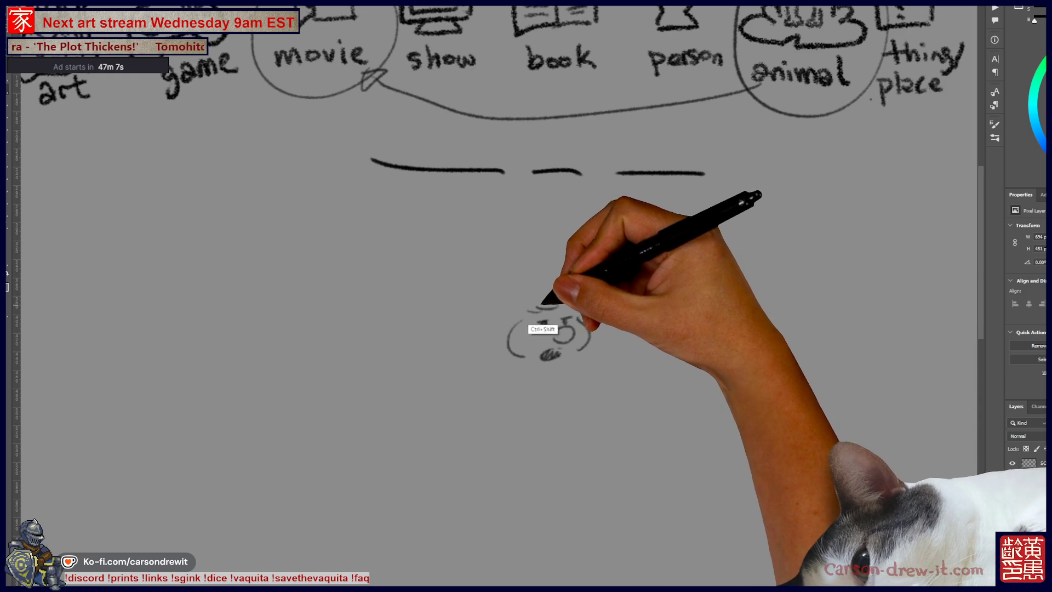
{"action": "mouse_move", "coordinate": [567, 304]}
{"action": "left_mouse_down"}
{"action": "mouse_move", "coordinate": [536, 305]}
{"action": "mouse_move", "coordinate": [570, 296]}
{"action": "mouse_move", "coordinate": [597, 329]}
{"action": "left_mouse_up"}
Add the body line, shaded mouth, marks above the head, and an outstretched arm with motion lines.
{"action": "scroll", "coordinate": [548, 307], "scroll_direction": "down", "scroll_amount": 3}
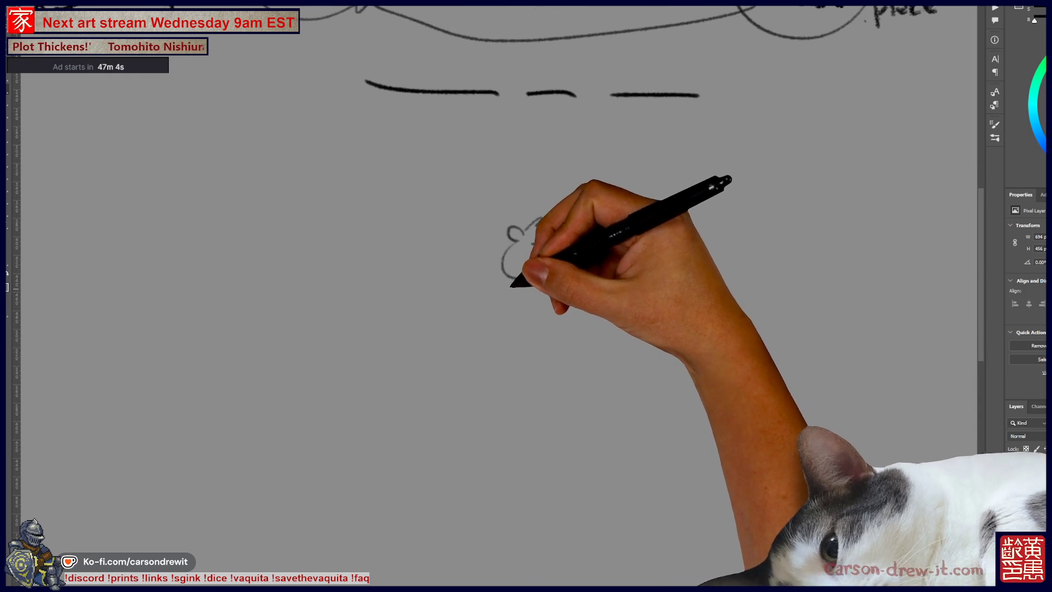
{"action": "left_click_drag", "start_coordinate": [501, 345], "coordinate": [528, 342]}
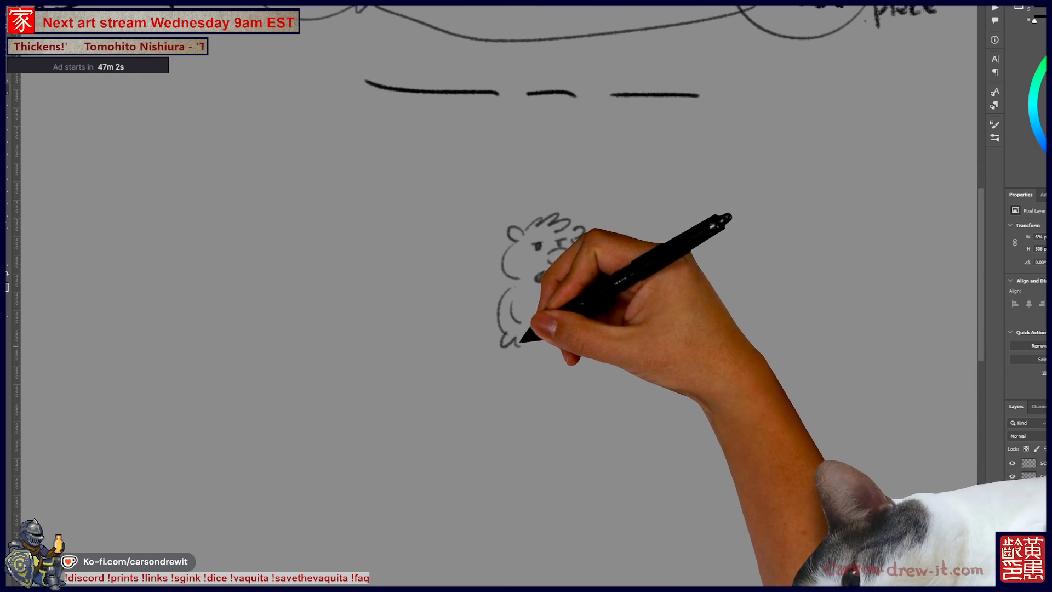
{"action": "left_click_drag", "start_coordinate": [557, 241], "coordinate": [575, 244]}
{"action": "left_click_drag", "start_coordinate": [539, 274], "coordinate": [553, 280]}
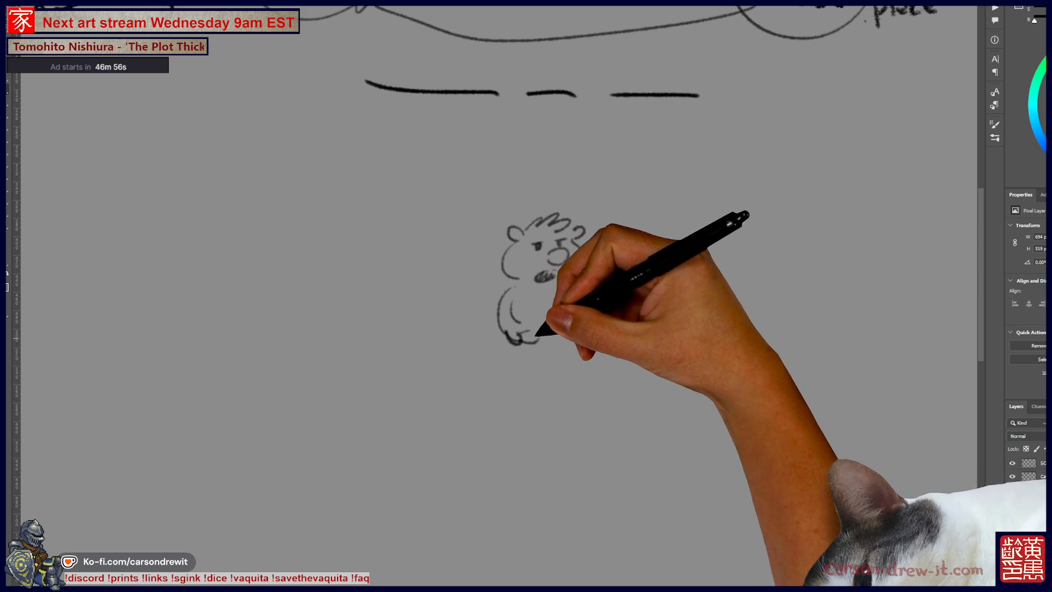
{"action": "mouse_move", "coordinate": [618, 291]}
{"action": "left_mouse_down"}
{"action": "mouse_move", "coordinate": [599, 285]}
{"action": "mouse_move", "coordinate": [614, 281]}
{"action": "left_mouse_up"}
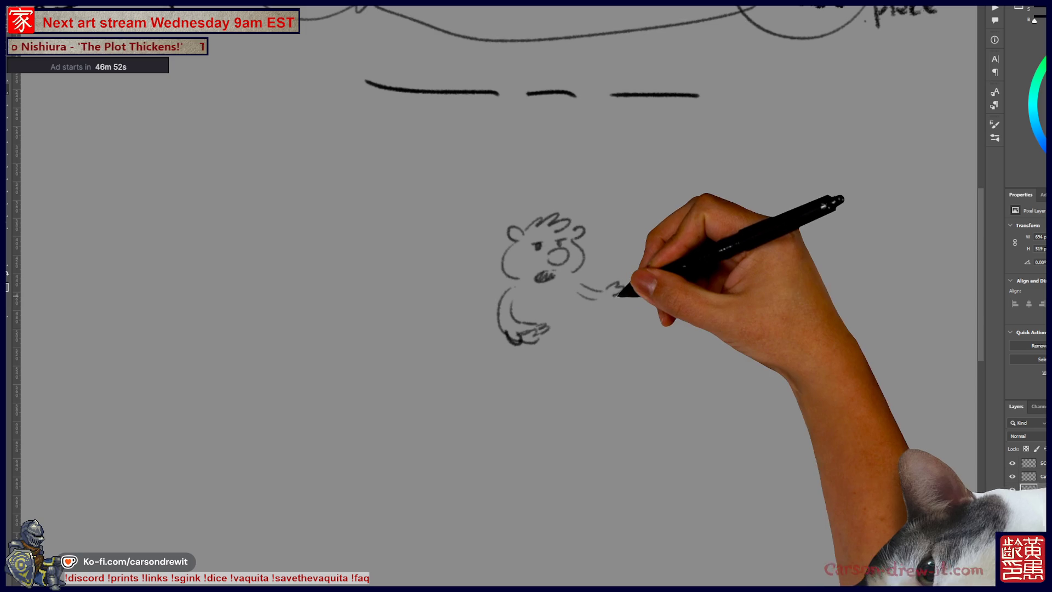
{"action": "mouse_move", "coordinate": [510, 351]}
{"action": "left_mouse_down"}
{"action": "mouse_move", "coordinate": [512, 428]}
{"action": "mouse_move", "coordinate": [542, 452]}
{"action": "mouse_move", "coordinate": [592, 422]}
{"action": "left_mouse_up"}
{"action": "left_click_drag", "start_coordinate": [521, 400], "coordinate": [367, 423]}
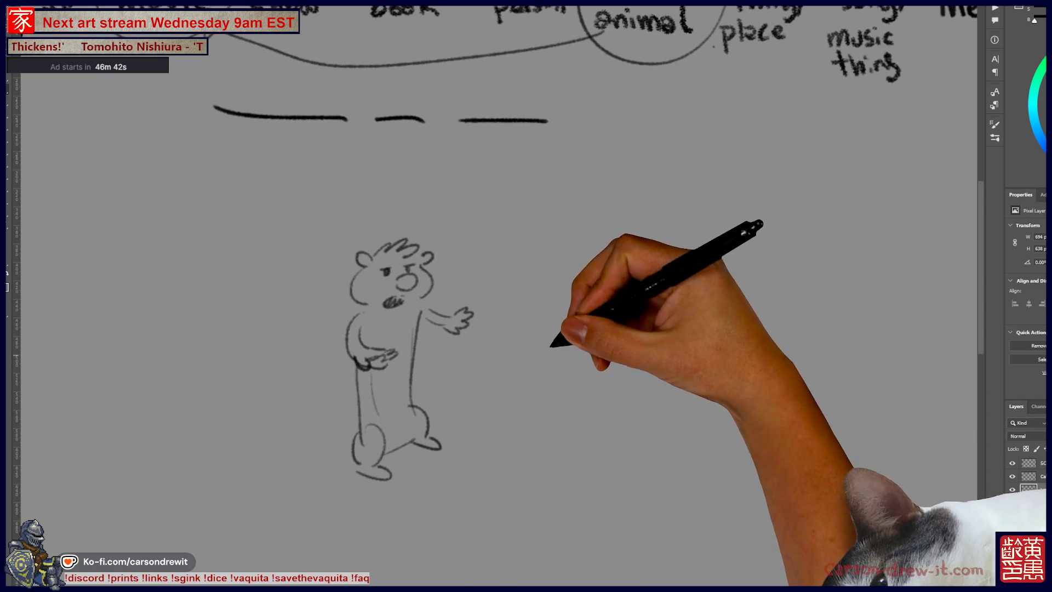
Sketch a pig-like creature with dome head, swirly tuft, big snout and small legs beside the first.
{"action": "mouse_move", "coordinate": [529, 366]}
{"action": "left_mouse_down"}
{"action": "mouse_move", "coordinate": [562, 329]}
{"action": "mouse_move", "coordinate": [545, 333]}
{"action": "mouse_move", "coordinate": [563, 361]}
{"action": "mouse_move", "coordinate": [518, 374]}
{"action": "mouse_move", "coordinate": [606, 392]}
{"action": "left_mouse_up"}
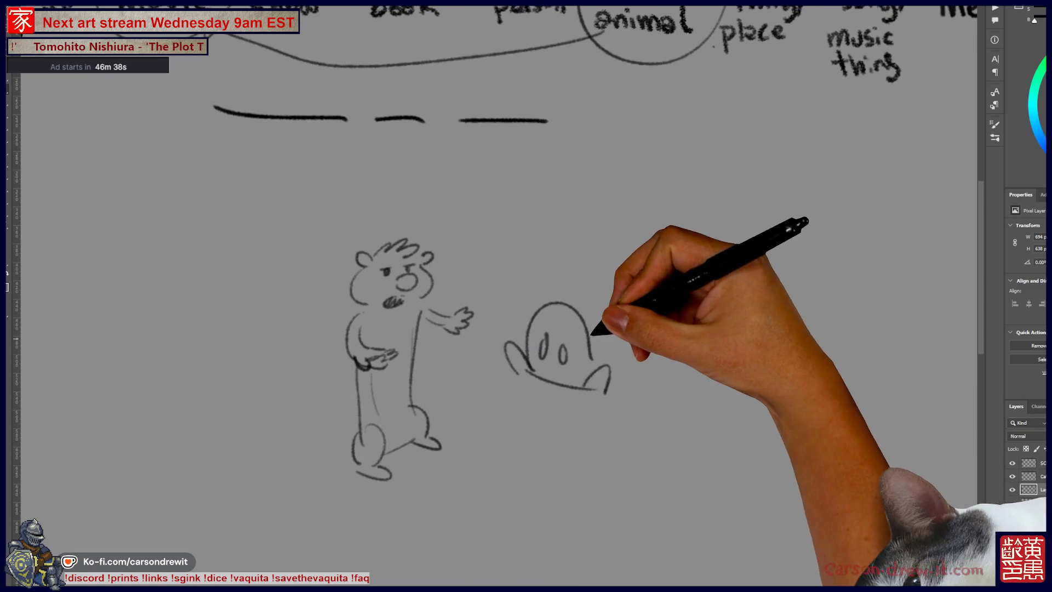
{"action": "mouse_move", "coordinate": [606, 316]}
{"action": "left_mouse_down"}
{"action": "mouse_move", "coordinate": [606, 339]}
{"action": "mouse_move", "coordinate": [636, 286]}
{"action": "left_mouse_up"}
{"action": "left_click", "coordinate": [629, 331]}
{"action": "mouse_move", "coordinate": [603, 310]}
{"action": "left_mouse_down"}
{"action": "mouse_move", "coordinate": [677, 329]}
{"action": "mouse_move", "coordinate": [734, 399]}
{"action": "left_mouse_up"}
{"action": "mouse_move", "coordinate": [526, 383]}
{"action": "left_mouse_down"}
{"action": "mouse_move", "coordinate": [644, 417]}
{"action": "mouse_move", "coordinate": [614, 447]}
{"action": "mouse_move", "coordinate": [648, 452]}
{"action": "left_mouse_up"}
{"action": "left_click_drag", "start_coordinate": [675, 341], "coordinate": [722, 347]}
{"action": "mouse_move", "coordinate": [643, 441]}
{"action": "left_mouse_down"}
{"action": "mouse_move", "coordinate": [693, 422]}
{"action": "mouse_move", "coordinate": [712, 436]}
{"action": "left_mouse_up"}
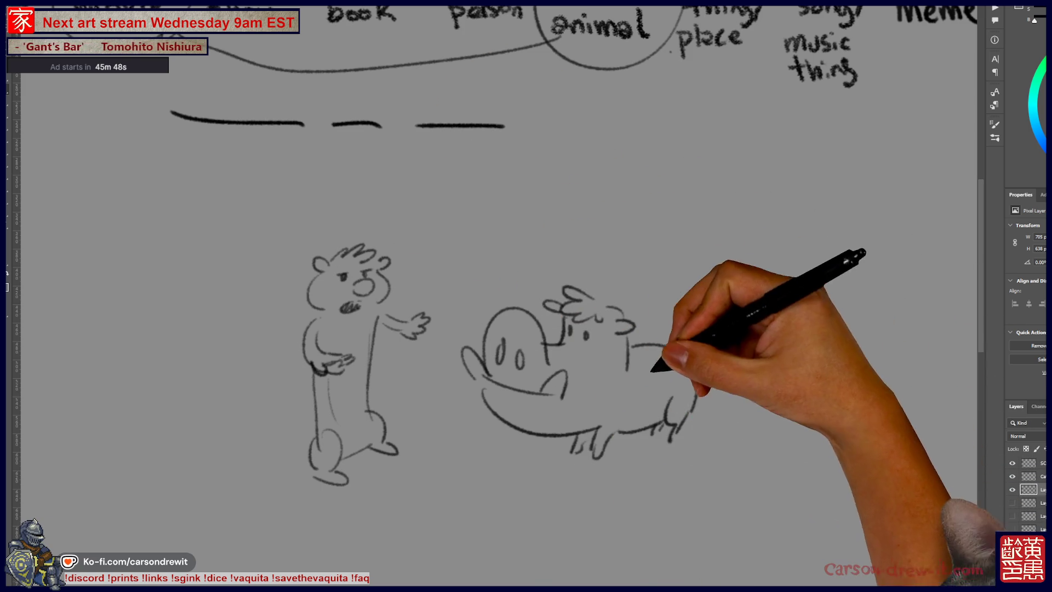
{"action": "scroll", "coordinate": [493, 329], "scroll_direction": "up", "scroll_amount": 3}
{"action": "key", "text": "ctrl+minus"}
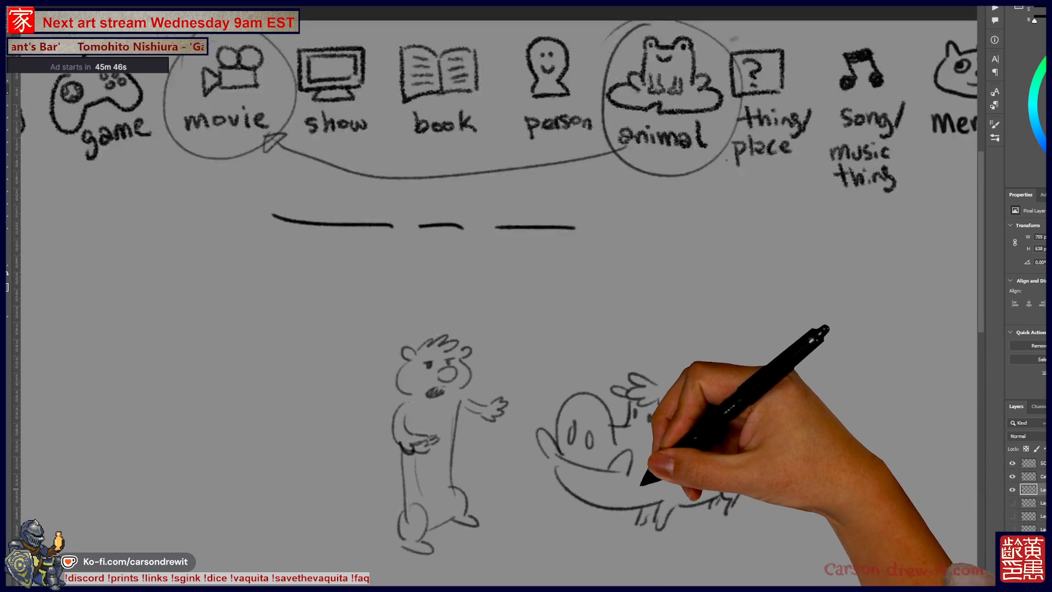
Hide the clue sketch layer, select the SCORES layer, and add a tally mark to one player.
{"action": "left_click", "coordinate": [1012, 490]}
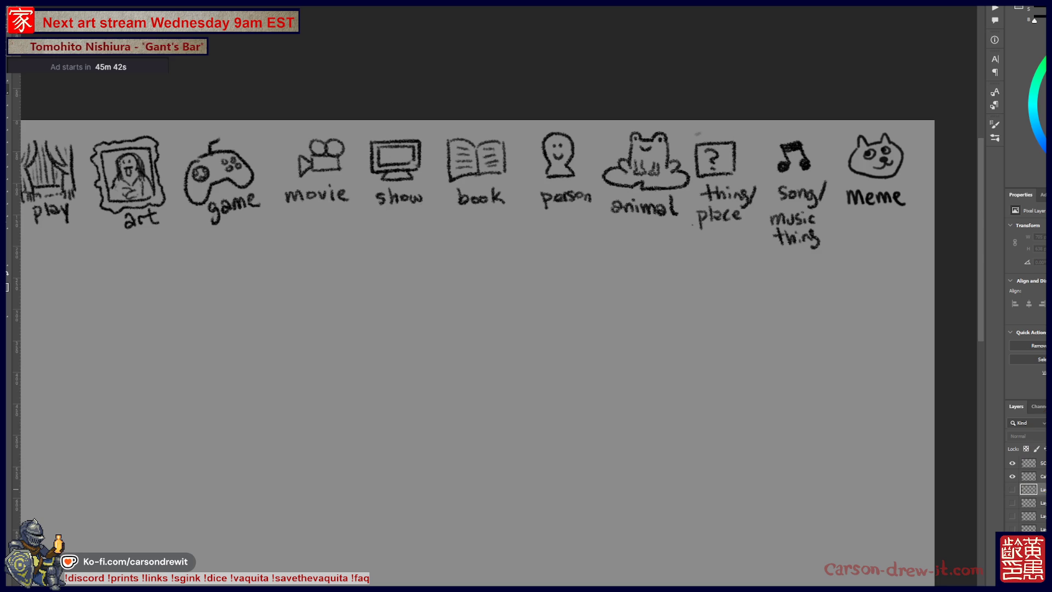
{"action": "left_click", "coordinate": [1028, 463]}
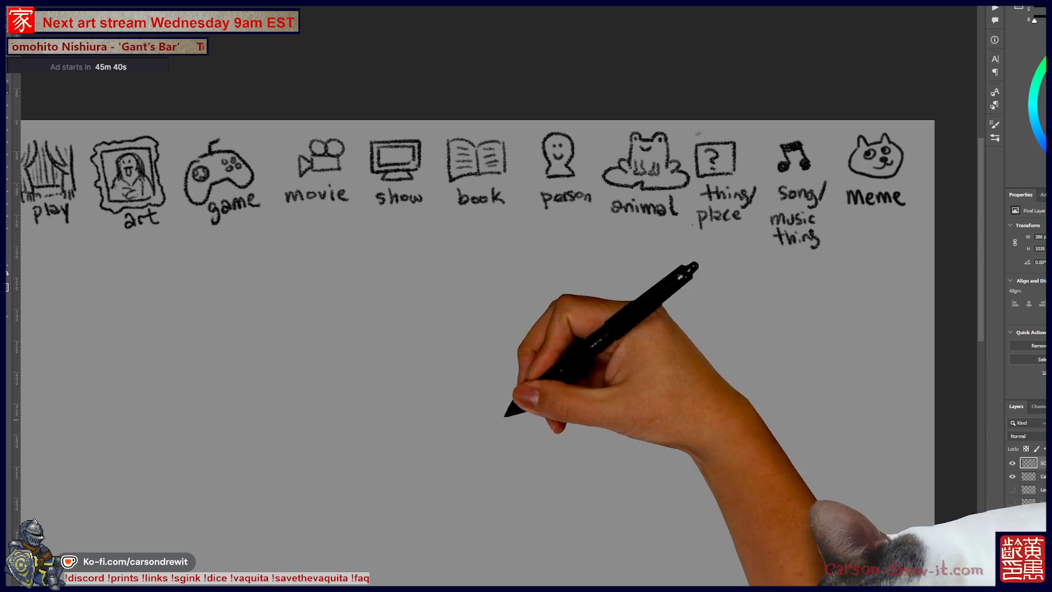
{"action": "scroll", "coordinate": [493, 329], "scroll_direction": "up", "scroll_amount": 3}
{"action": "scroll", "coordinate": [493, 328], "scroll_direction": "left", "scroll_amount": 5}
{"action": "scroll", "coordinate": [493, 296], "scroll_direction": "down", "scroll_amount": 2}
{"action": "scroll", "coordinate": [493, 296], "scroll_direction": "left", "scroll_amount": 1}
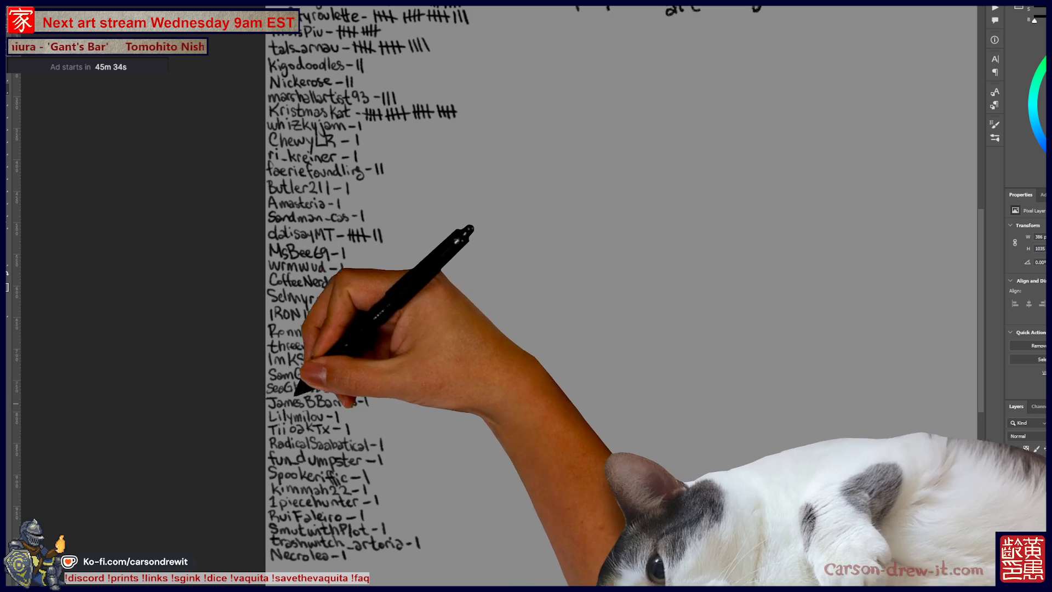
{"action": "scroll", "coordinate": [602, 296], "scroll_direction": "up", "scroll_amount": 2}
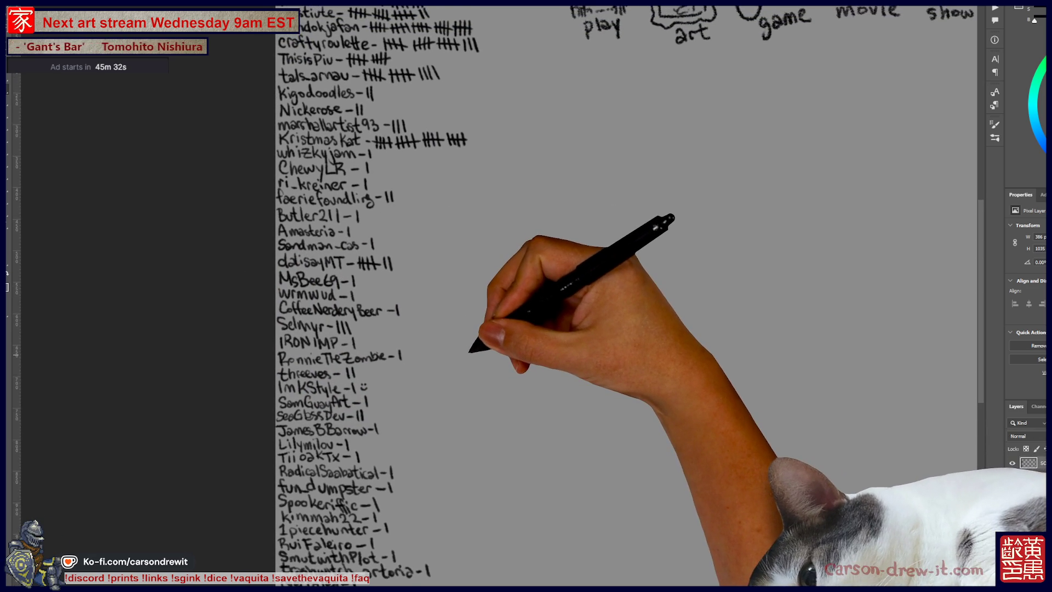
{"action": "scroll", "coordinate": [603, 296], "scroll_direction": "up", "scroll_amount": 6}
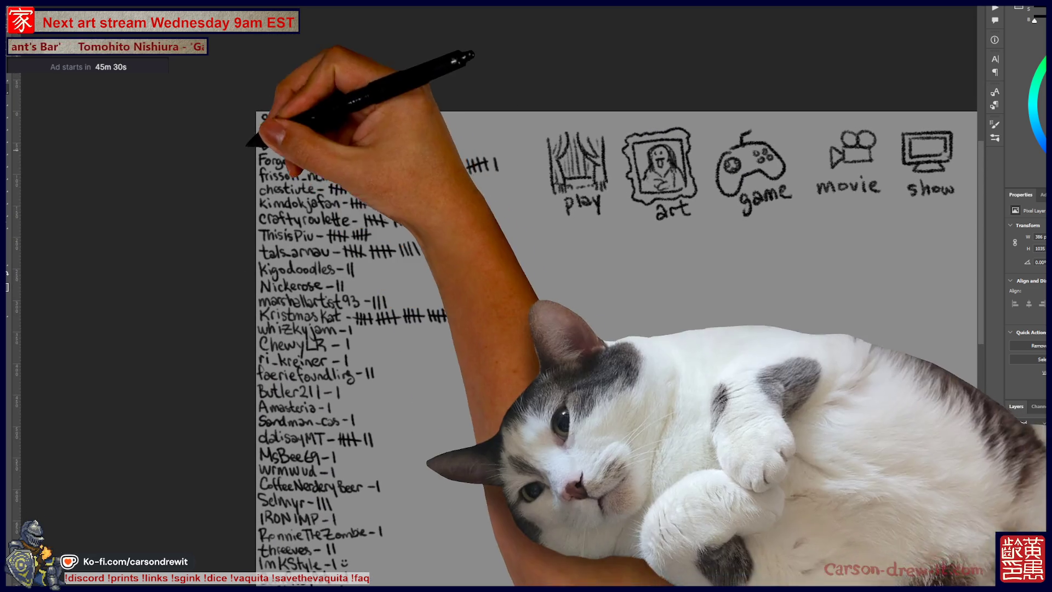
{"action": "left_click_drag", "start_coordinate": [458, 198], "coordinate": [458, 212]}
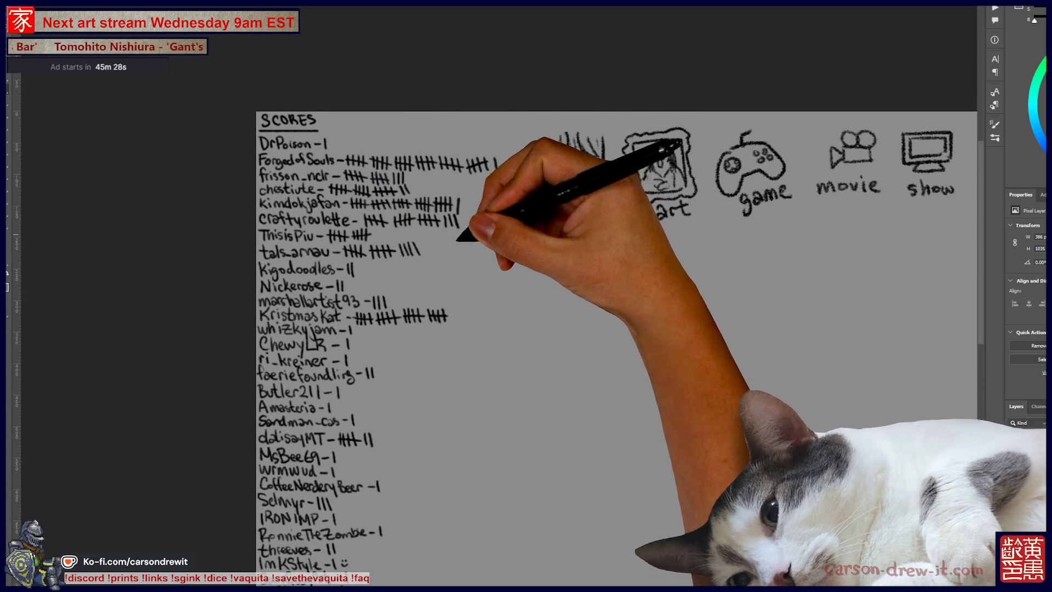
Add another tally mark to the top scorer, then return to the mushroom illustration document.
{"action": "scroll", "coordinate": [603, 296], "scroll_direction": "up", "scroll_amount": 2}
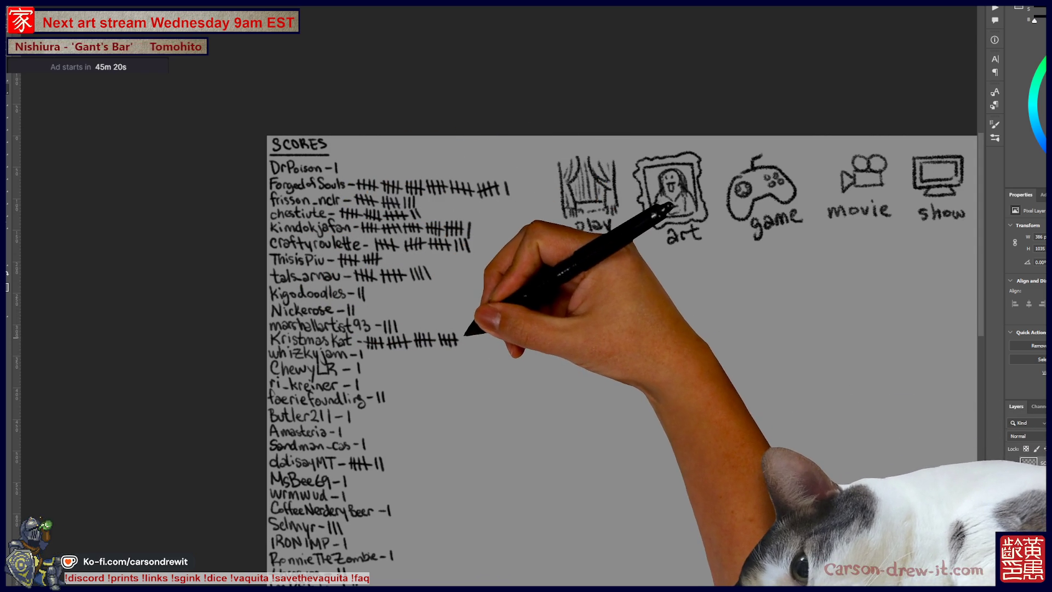
{"action": "scroll", "coordinate": [622, 349], "scroll_direction": "down", "scroll_amount": 3}
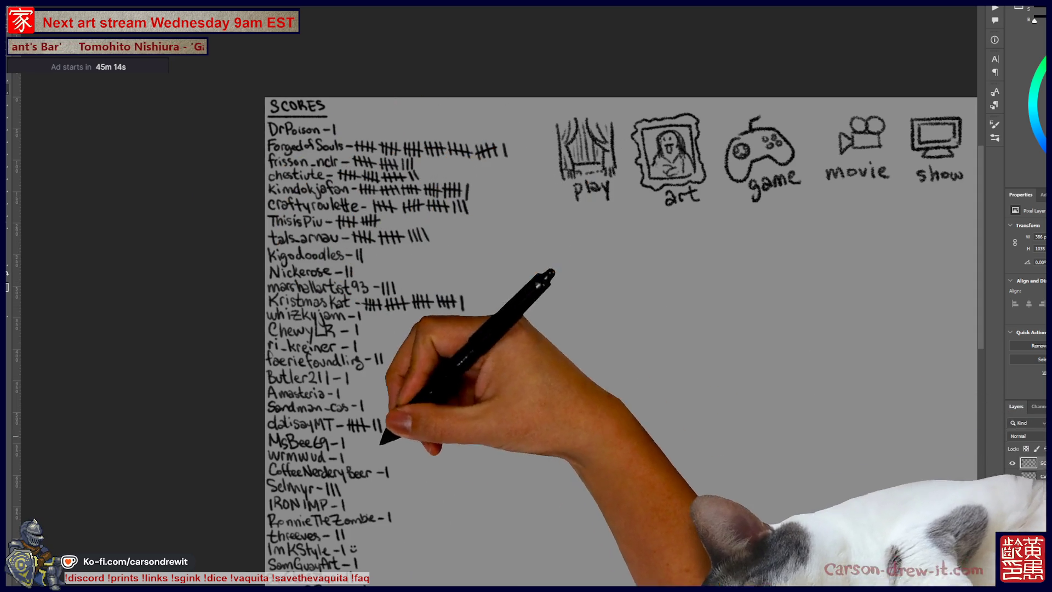
{"action": "scroll", "coordinate": [622, 329], "scroll_direction": "down", "scroll_amount": 10}
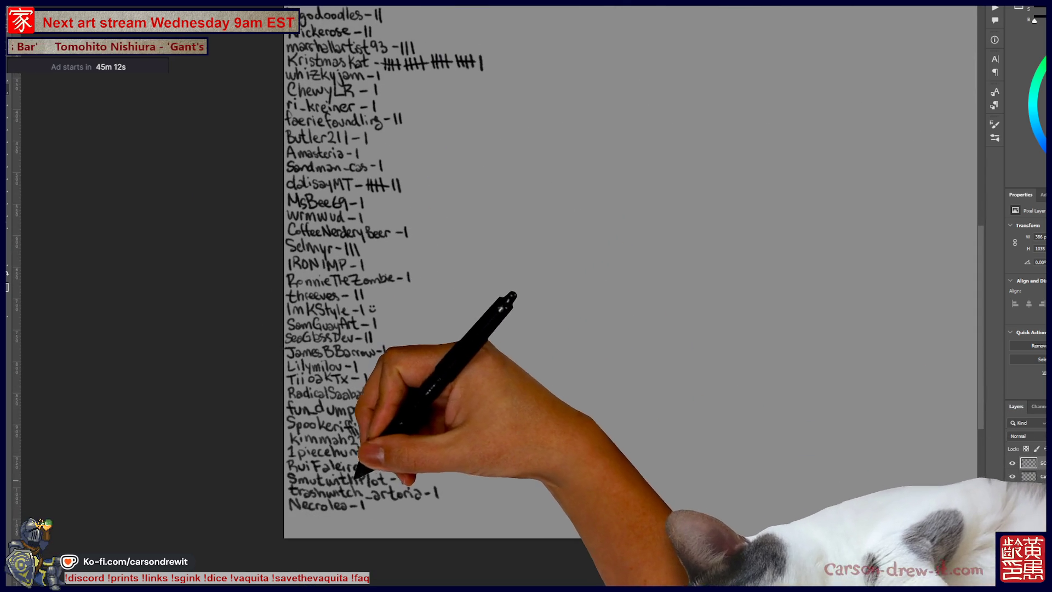
{"action": "scroll", "coordinate": [622, 329], "scroll_direction": "up", "scroll_amount": 9}
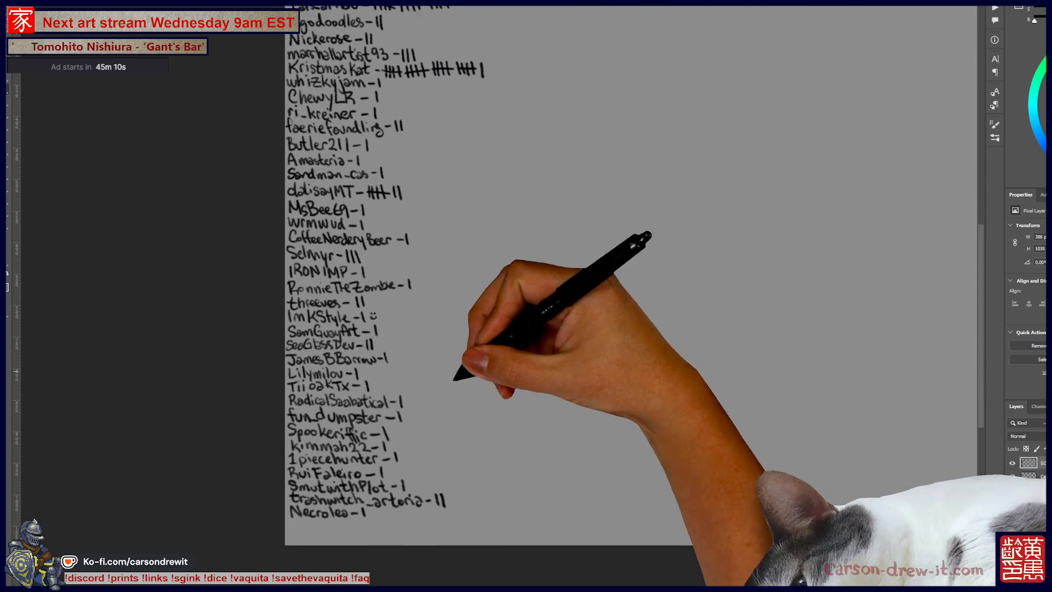
{"action": "scroll", "coordinate": [622, 329], "scroll_direction": "up", "scroll_amount": 3}
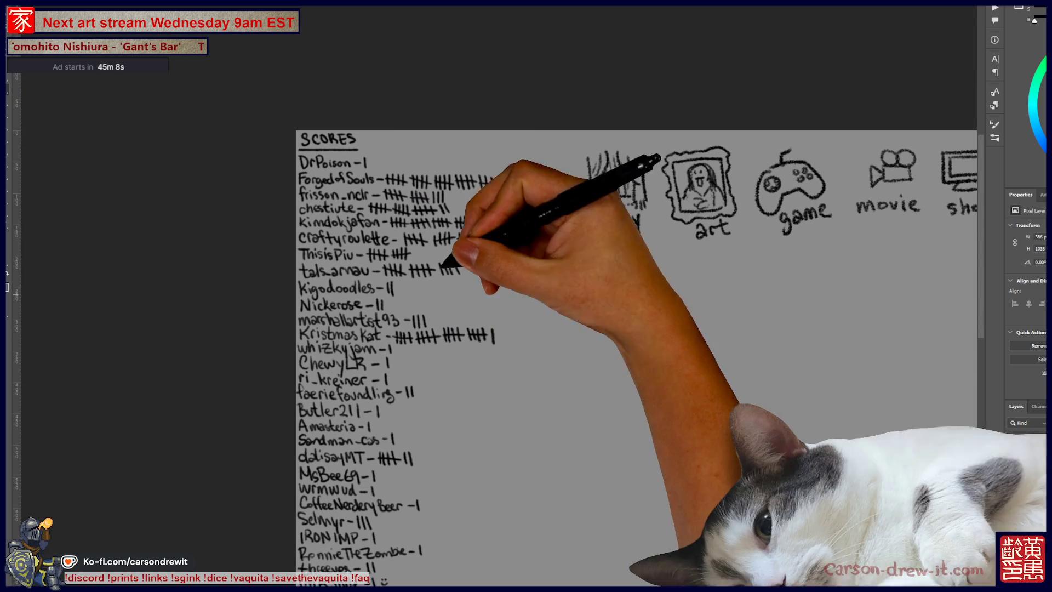
{"action": "left_click_drag", "start_coordinate": [542, 177], "coordinate": [541, 192]}
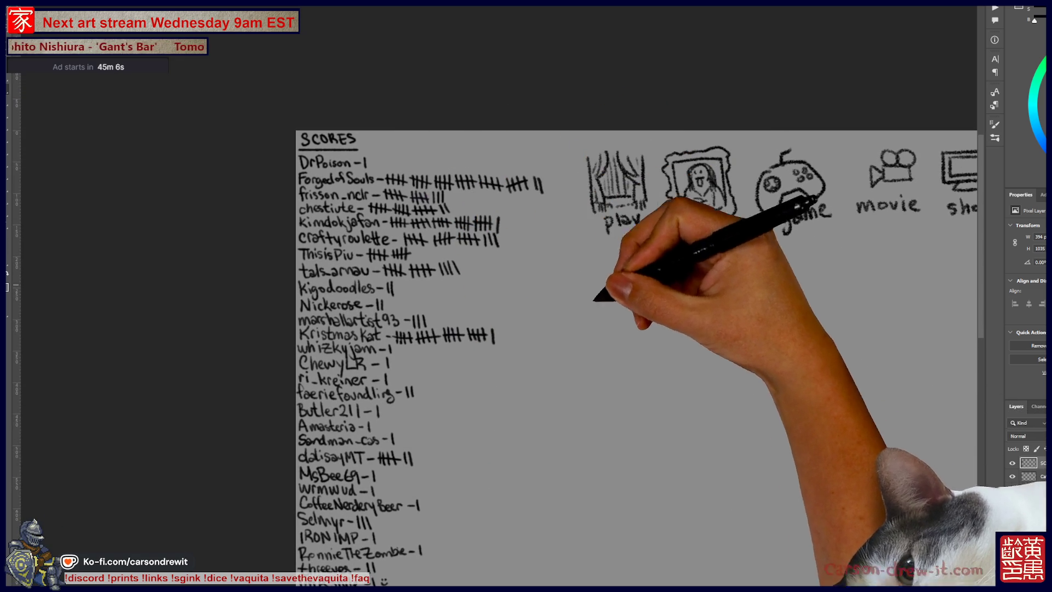
{"action": "scroll", "coordinate": [495, 340], "scroll_direction": "down", "scroll_amount": 2}
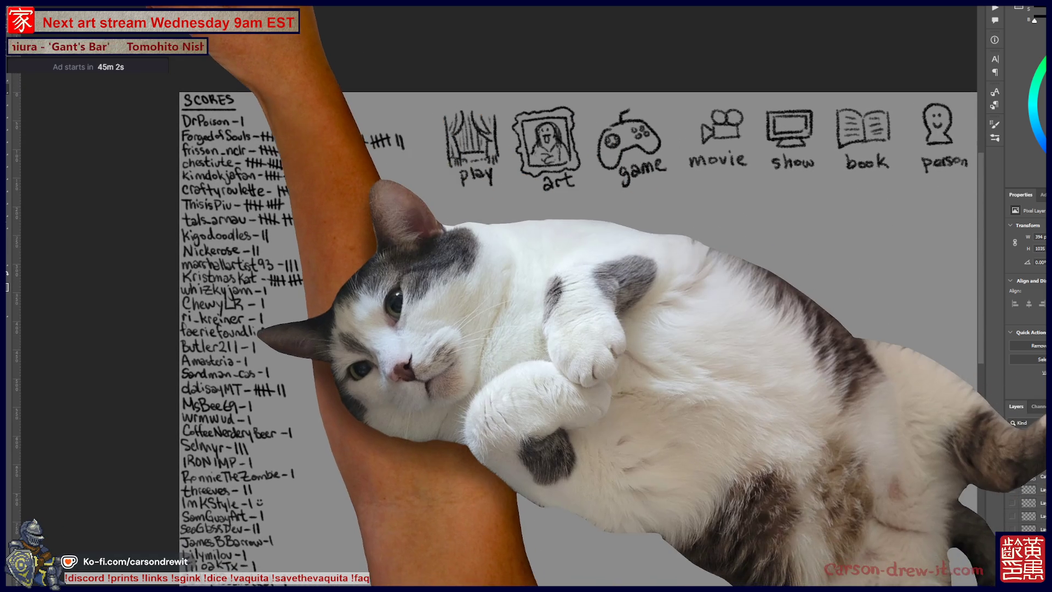
{"action": "key", "text": "ctrl+Tab"}
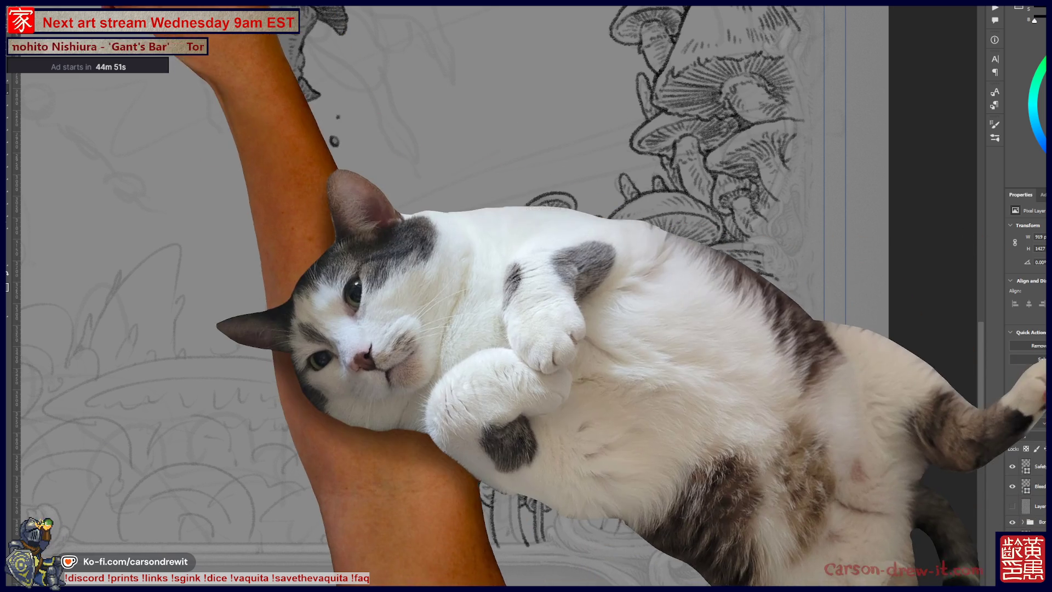
Ink hatching on the lower mushroom cap and an arc of strokes above the lower mushrooms.
{"action": "right_click", "coordinate": [22, 82]}
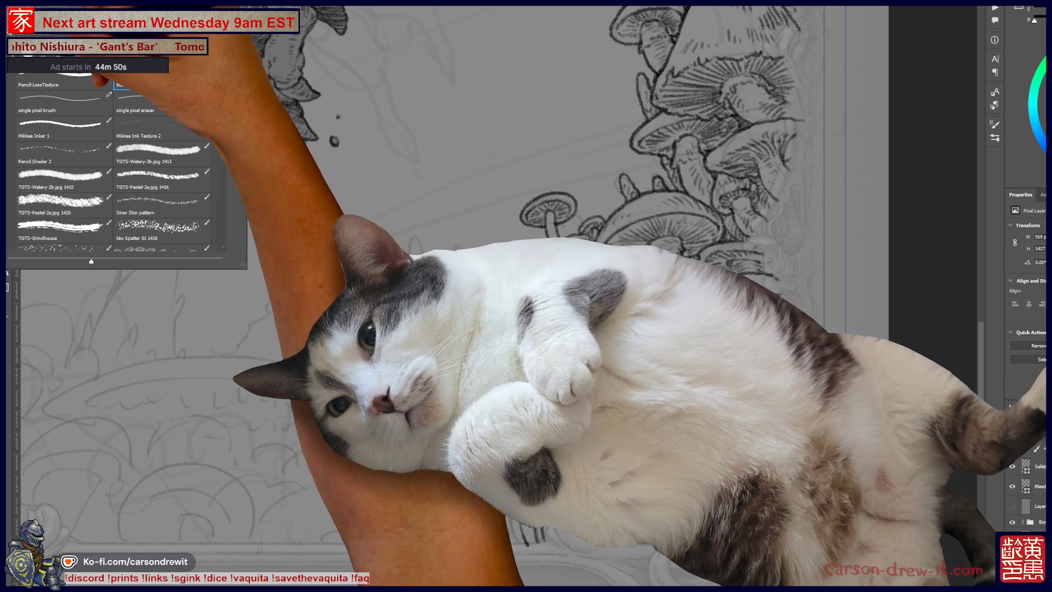
{"action": "key", "text": "Escape"}
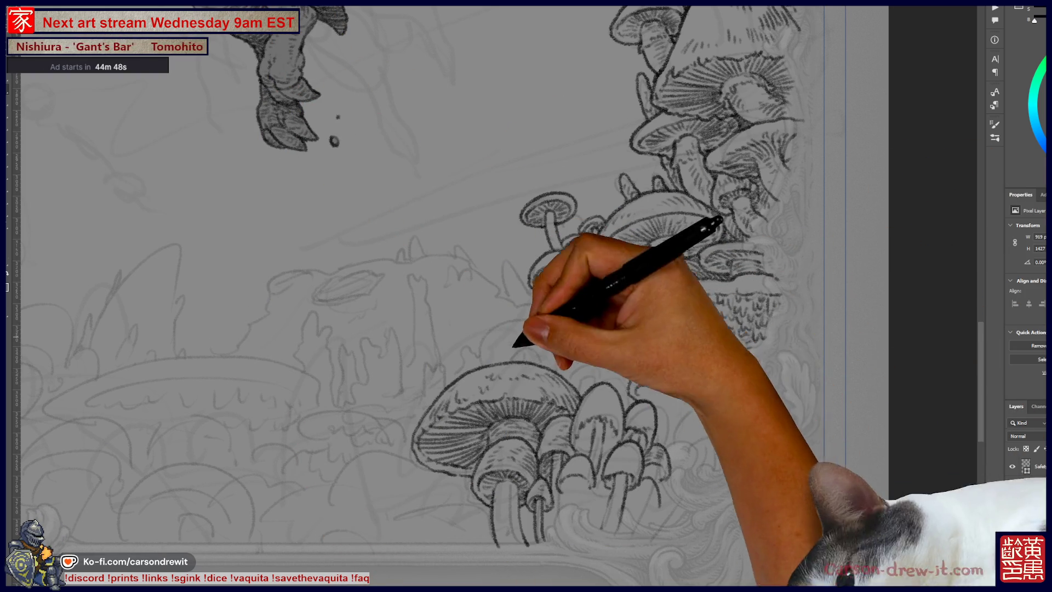
{"action": "mouse_move", "coordinate": [649, 389]}
{"action": "left_mouse_down"}
{"action": "mouse_move", "coordinate": [646, 371]}
{"action": "mouse_move", "coordinate": [684, 377]}
{"action": "left_mouse_up"}
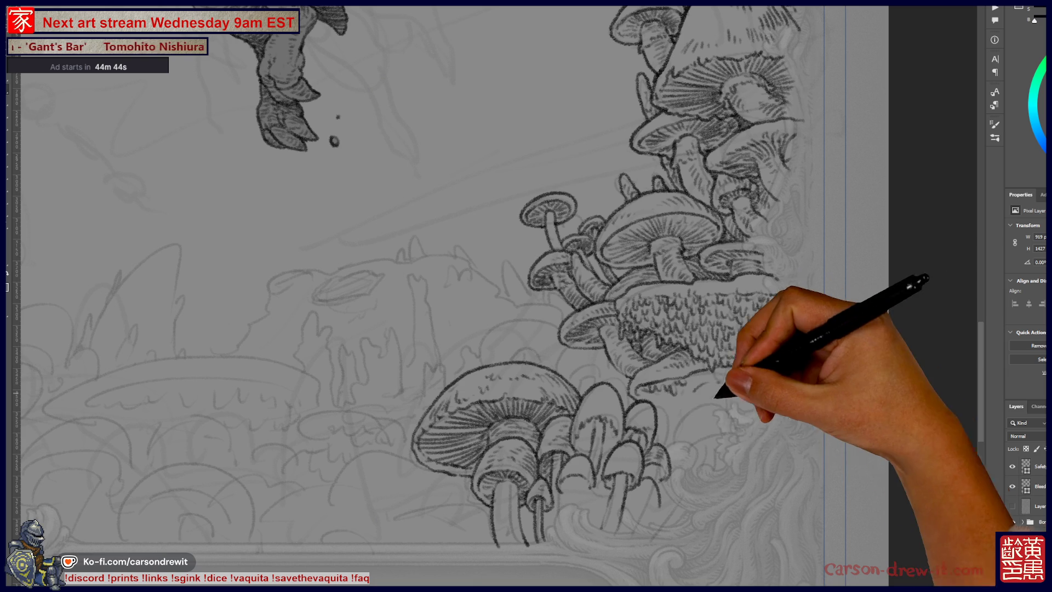
{"action": "mouse_move", "coordinate": [673, 438]}
{"action": "left_mouse_down"}
{"action": "mouse_move", "coordinate": [695, 418]}
{"action": "mouse_move", "coordinate": [725, 437]}
{"action": "left_mouse_up"}
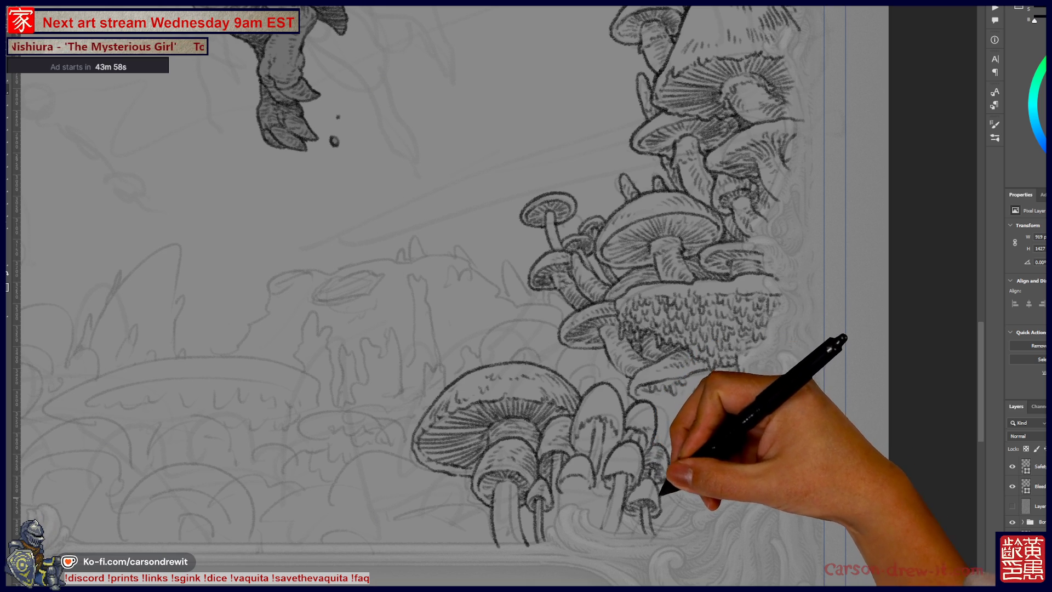
{"action": "key", "text": "ctrl"}
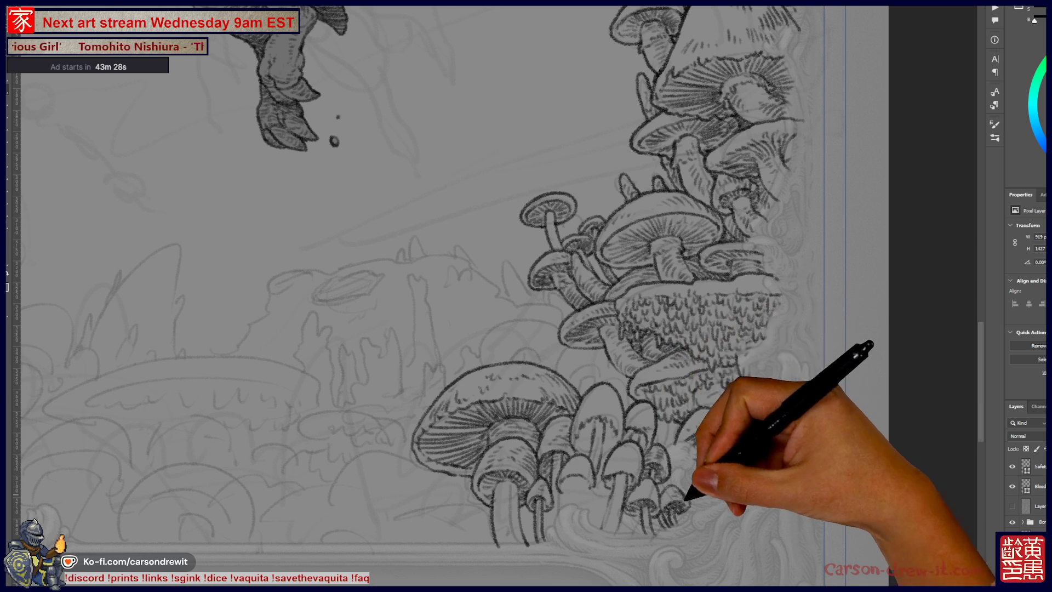
{"action": "left_click_drag", "start_coordinate": [676, 437], "coordinate": [874, 442]}
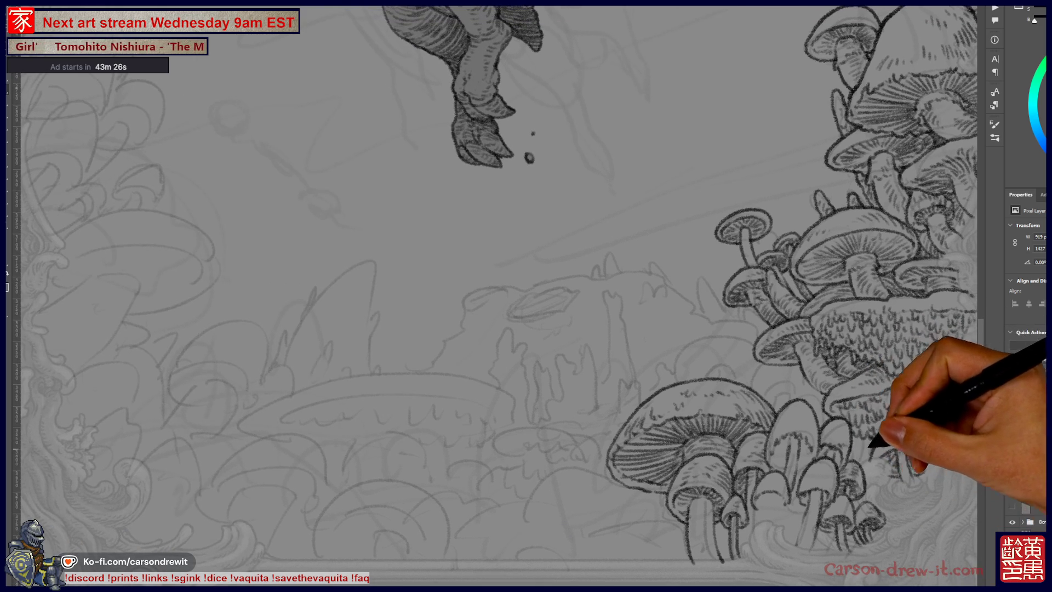
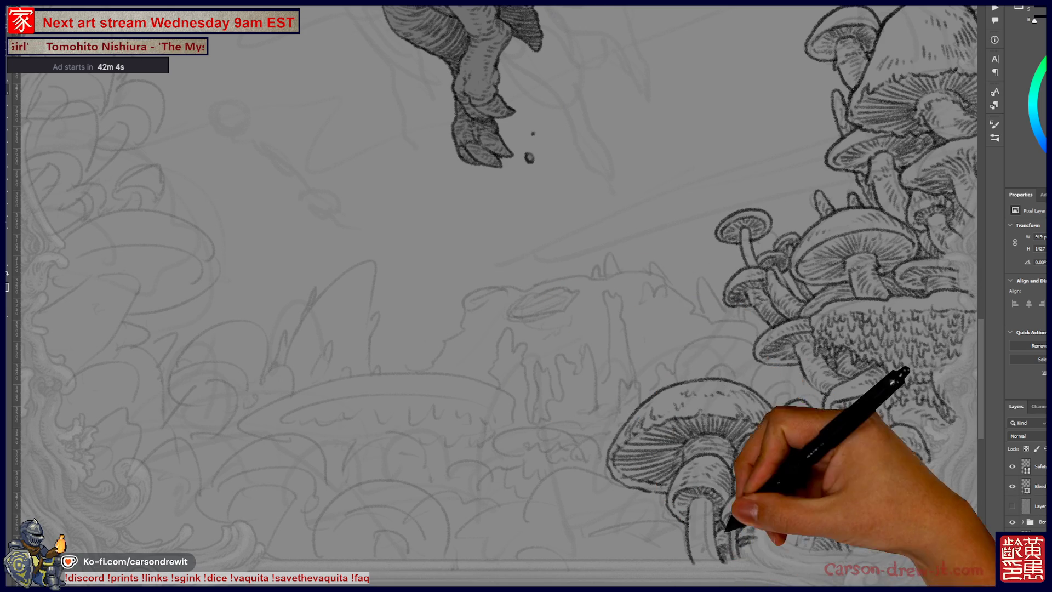
Sketch a cluster of small mushrooms under the big lower cap of the right-hand group.
{"action": "left_click_drag", "start_coordinate": [548, 274], "coordinate": [411, 329]}
{"action": "mouse_move", "coordinate": [493, 274]}
{"action": "left_mouse_down"}
{"action": "mouse_move", "coordinate": [647, 214]}
{"action": "mouse_move", "coordinate": [647, 231]}
{"action": "left_mouse_up"}
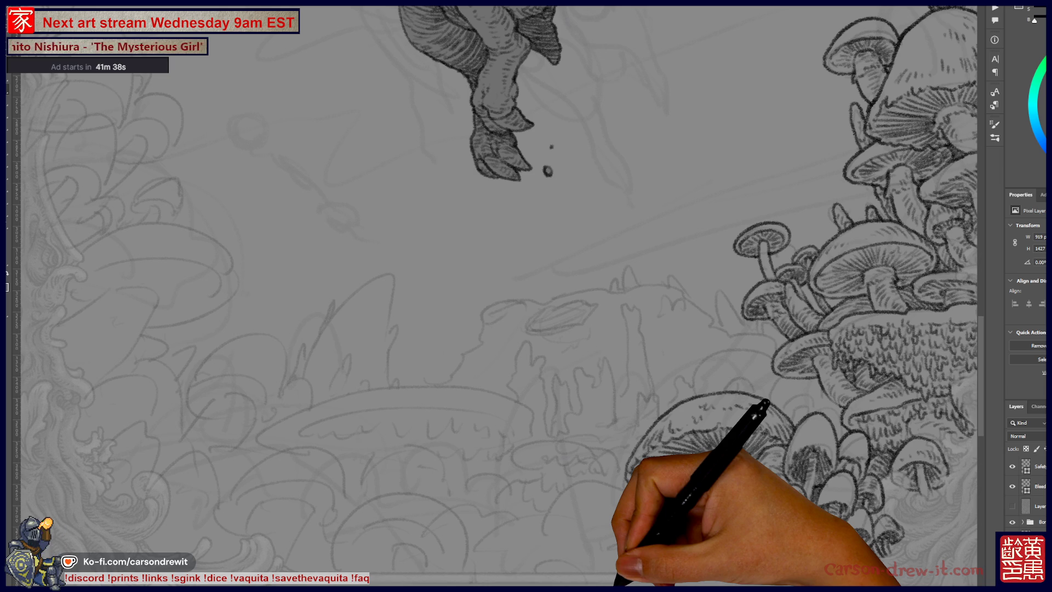
{"action": "mouse_move", "coordinate": [564, 388]}
{"action": "left_mouse_down"}
{"action": "mouse_move", "coordinate": [653, 376]}
{"action": "mouse_move", "coordinate": [565, 301]}
{"action": "mouse_move", "coordinate": [576, 336]}
{"action": "left_mouse_up"}
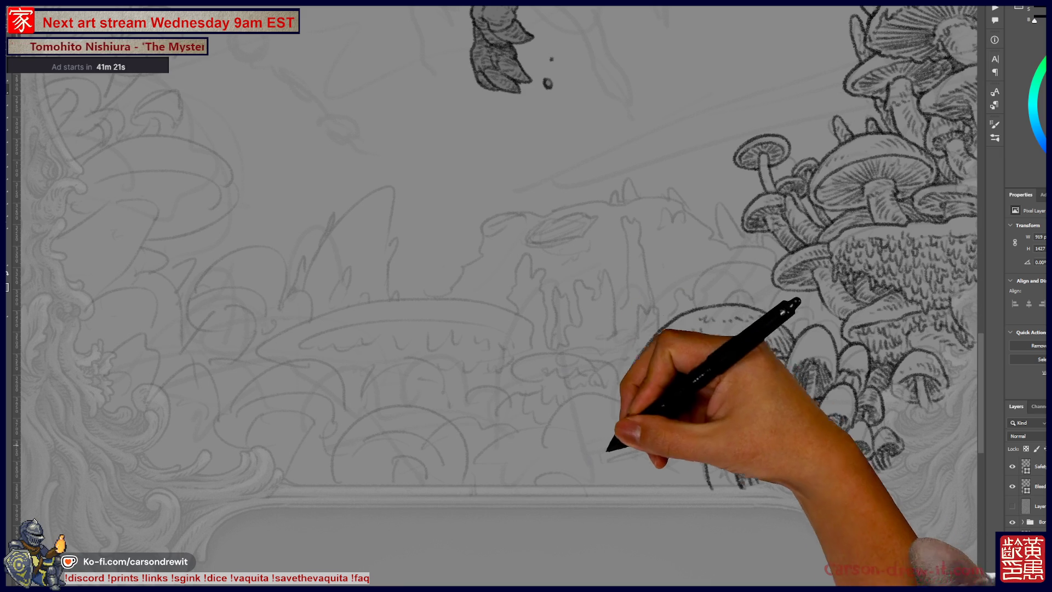
{"action": "mouse_move", "coordinate": [634, 380]}
{"action": "left_mouse_down"}
{"action": "mouse_move", "coordinate": [606, 400]}
{"action": "mouse_move", "coordinate": [549, 478]}
{"action": "left_mouse_up"}
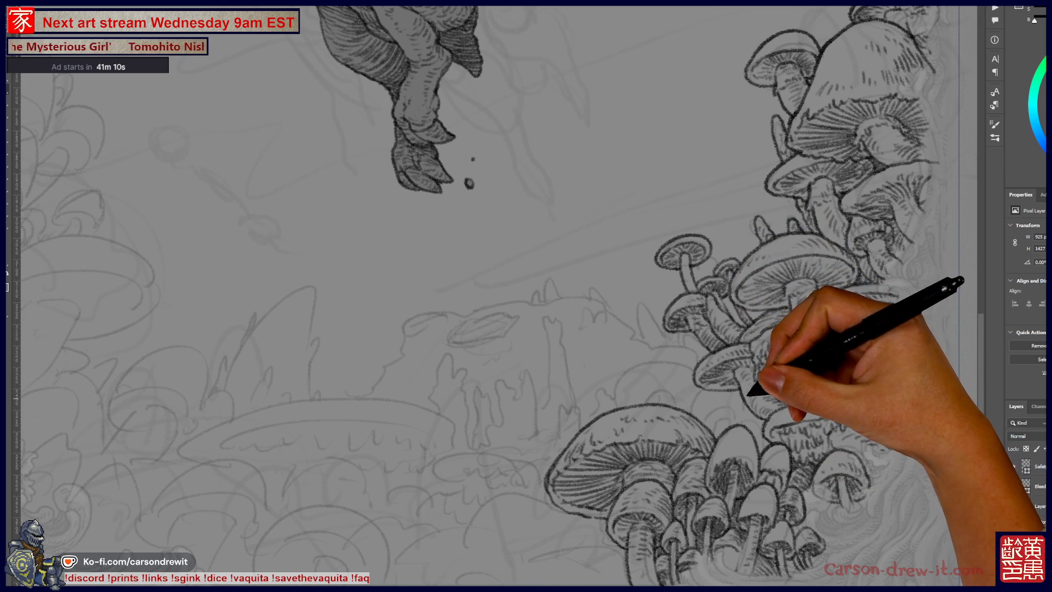
{"action": "mouse_move", "coordinate": [438, 296]}
{"action": "left_mouse_down"}
{"action": "mouse_move", "coordinate": [675, 236]}
{"action": "mouse_move", "coordinate": [614, 246]}
{"action": "left_mouse_up"}
Outline a large rounded rock mound left of the small mushrooms and hatch its surface.
{"action": "mouse_move", "coordinate": [612, 476]}
{"action": "left_mouse_down"}
{"action": "mouse_move", "coordinate": [713, 448]}
{"action": "mouse_move", "coordinate": [715, 477]}
{"action": "left_mouse_up"}
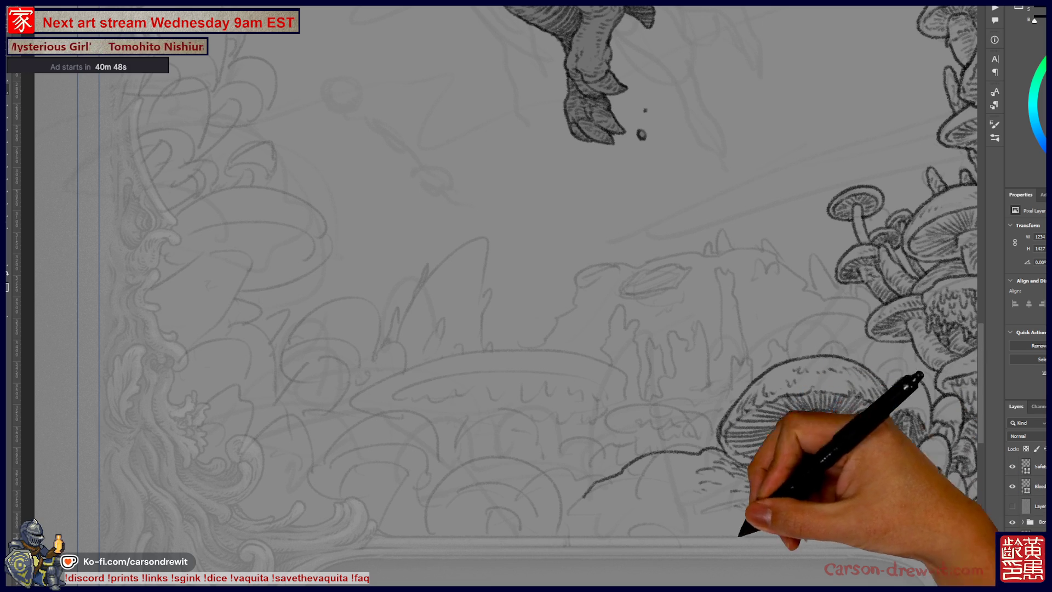
{"action": "mouse_move", "coordinate": [616, 481]}
{"action": "left_mouse_down"}
{"action": "mouse_move", "coordinate": [616, 465]}
{"action": "mouse_move", "coordinate": [681, 451]}
{"action": "mouse_move", "coordinate": [735, 484]}
{"action": "mouse_move", "coordinate": [649, 491]}
{"action": "left_mouse_up"}
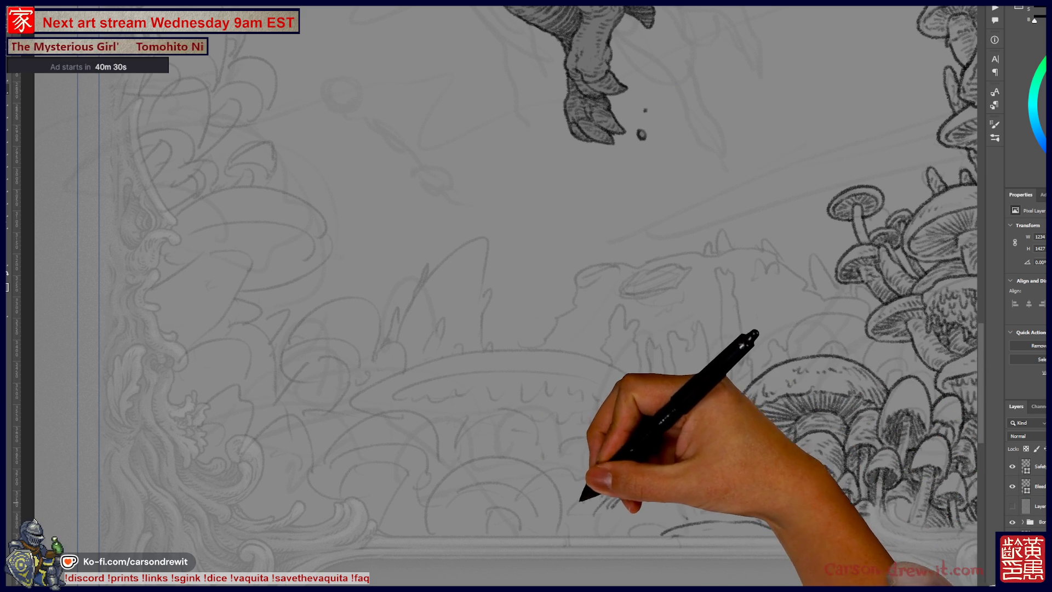
{"action": "mouse_move", "coordinate": [555, 544]}
{"action": "left_mouse_down"}
{"action": "mouse_move", "coordinate": [599, 480]}
{"action": "mouse_move", "coordinate": [564, 521]}
{"action": "mouse_move", "coordinate": [606, 512]}
{"action": "mouse_move", "coordinate": [634, 535]}
{"action": "left_mouse_up"}
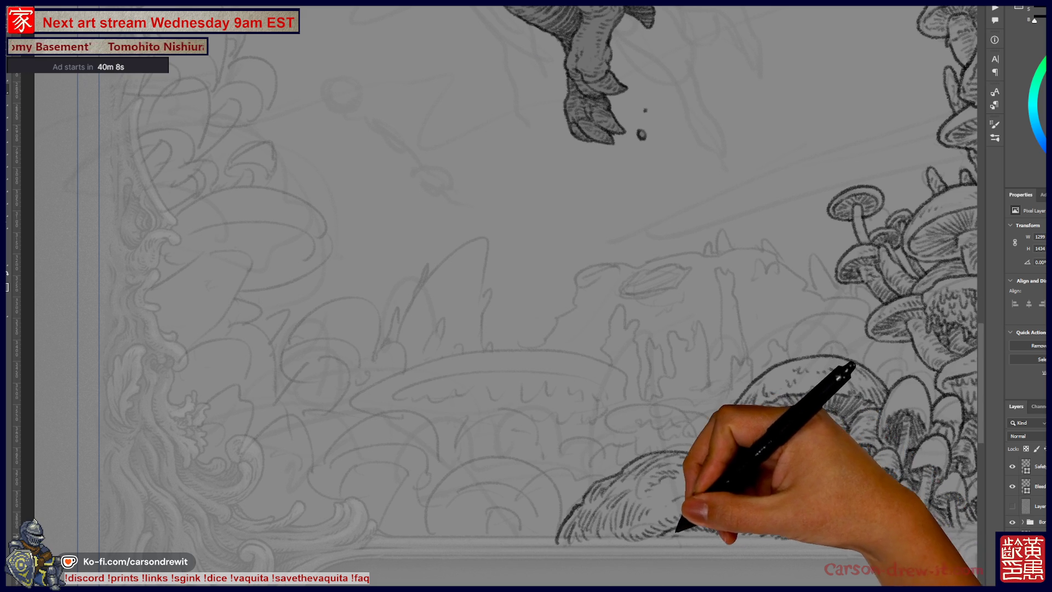
{"action": "scroll", "coordinate": [530, 289], "scroll_direction": "left", "scroll_amount": 3}
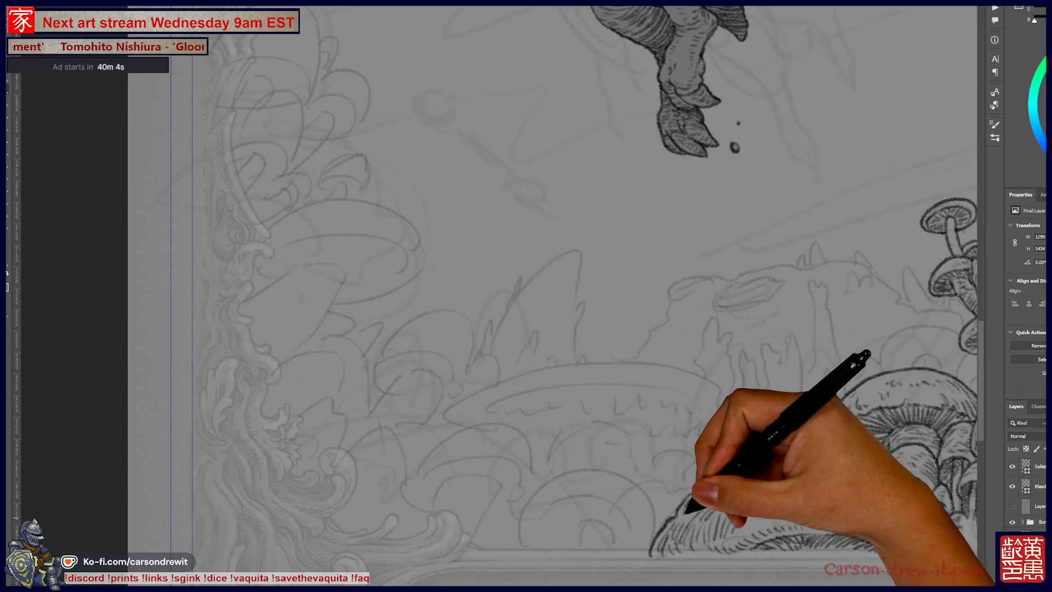
Draw two arcs forming a new gilled mushroom cap at the mound's bottom left.
{"action": "scroll", "coordinate": [498, 296], "scroll_direction": "right", "scroll_amount": 4}
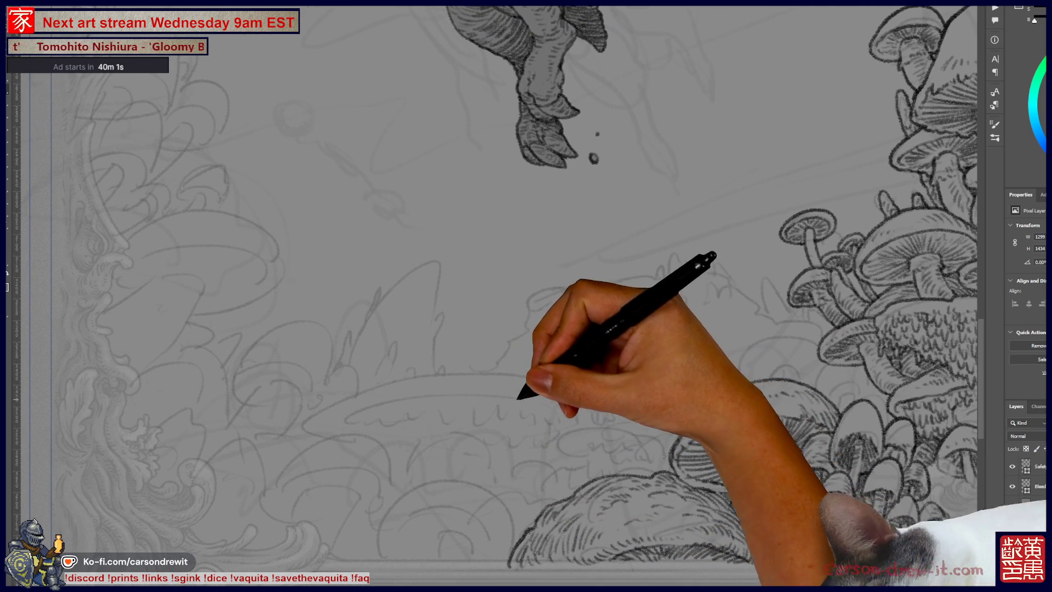
{"action": "scroll", "coordinate": [530, 295], "scroll_direction": "right", "scroll_amount": 4}
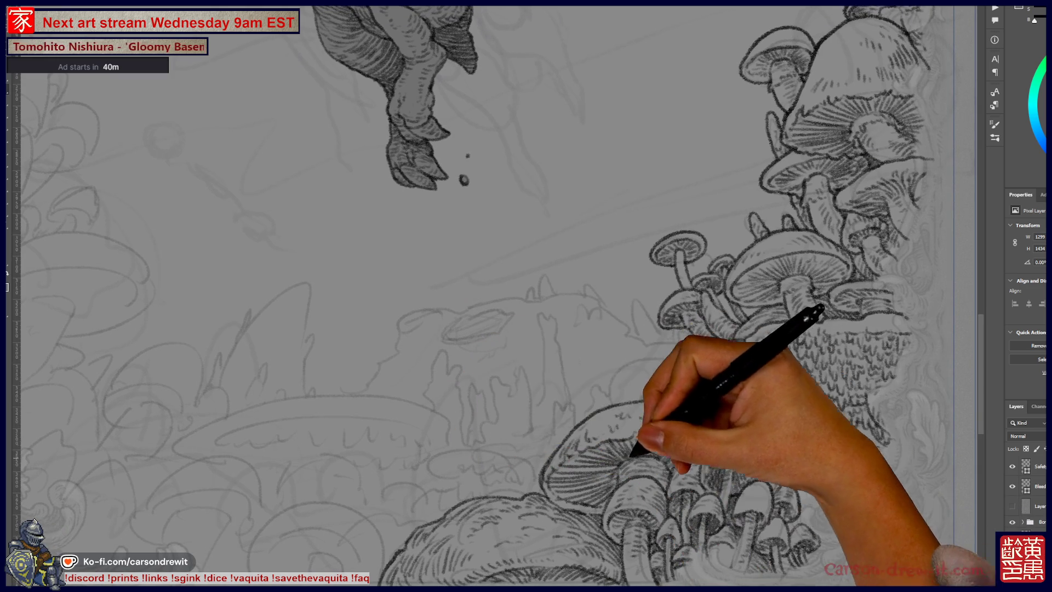
{"action": "scroll", "coordinate": [526, 296], "scroll_direction": "left", "scroll_amount": 5}
{"action": "scroll", "coordinate": [526, 296], "scroll_direction": "down", "scroll_amount": 1}
{"action": "mouse_move", "coordinate": [448, 548]}
{"action": "left_mouse_down"}
{"action": "mouse_move", "coordinate": [461, 506]}
{"action": "mouse_move", "coordinate": [495, 484]}
{"action": "left_mouse_up"}
{"action": "mouse_move", "coordinate": [460, 547]}
{"action": "left_mouse_down"}
{"action": "mouse_move", "coordinate": [486, 497]}
{"action": "mouse_move", "coordinate": [581, 518]}
{"action": "left_mouse_up"}
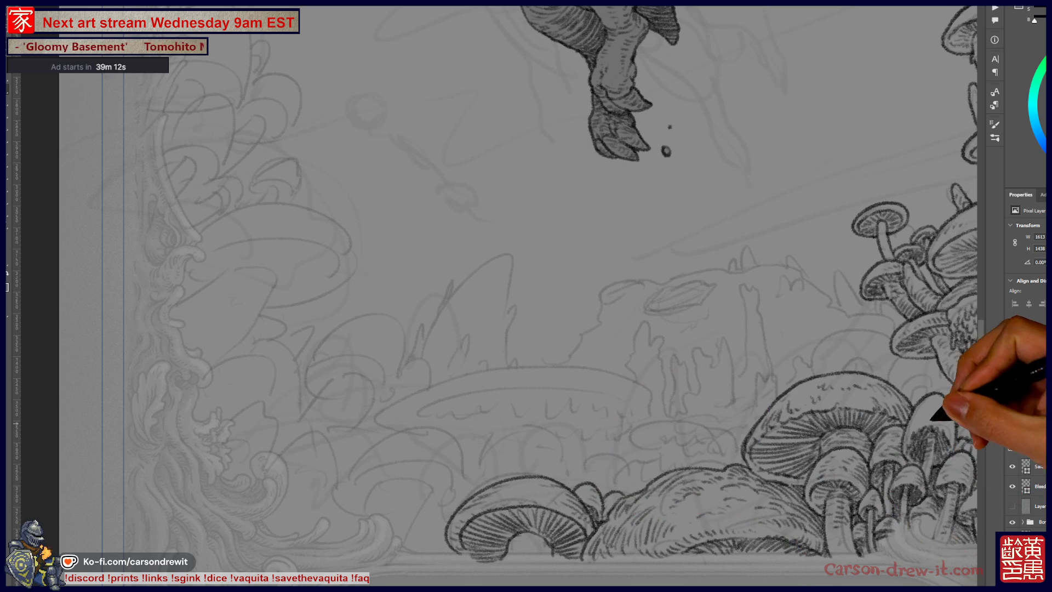
Draw a curved mushroom cap outline sitting on top of the mound.
{"action": "left_click_drag", "start_coordinate": [658, 274], "coordinate": [430, 320]}
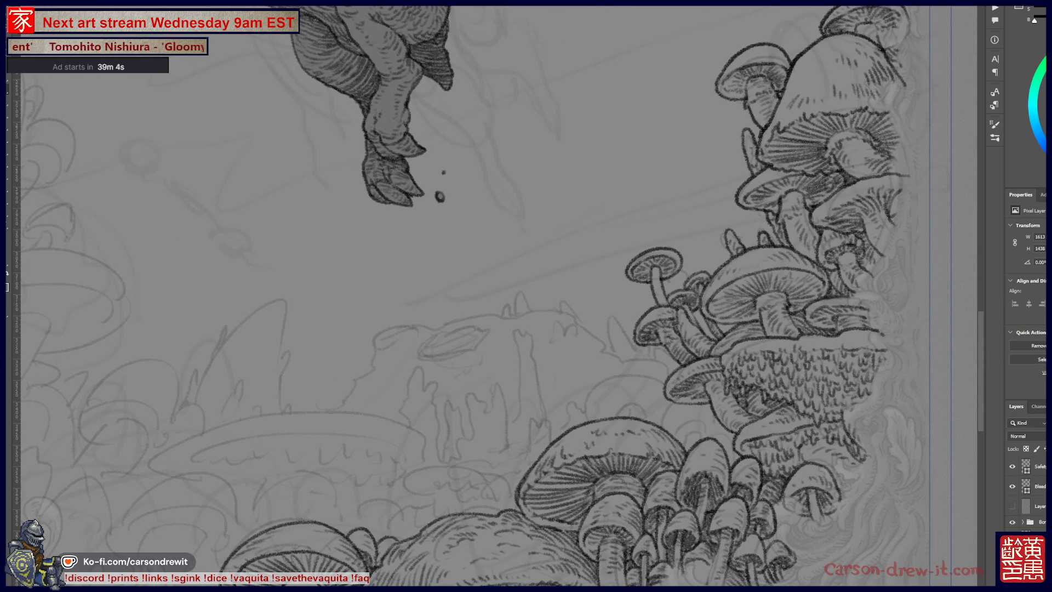
{"action": "mouse_move", "coordinate": [438, 274]}
{"action": "left_mouse_down"}
{"action": "mouse_move", "coordinate": [534, 265]}
{"action": "mouse_move", "coordinate": [529, 241]}
{"action": "left_mouse_up"}
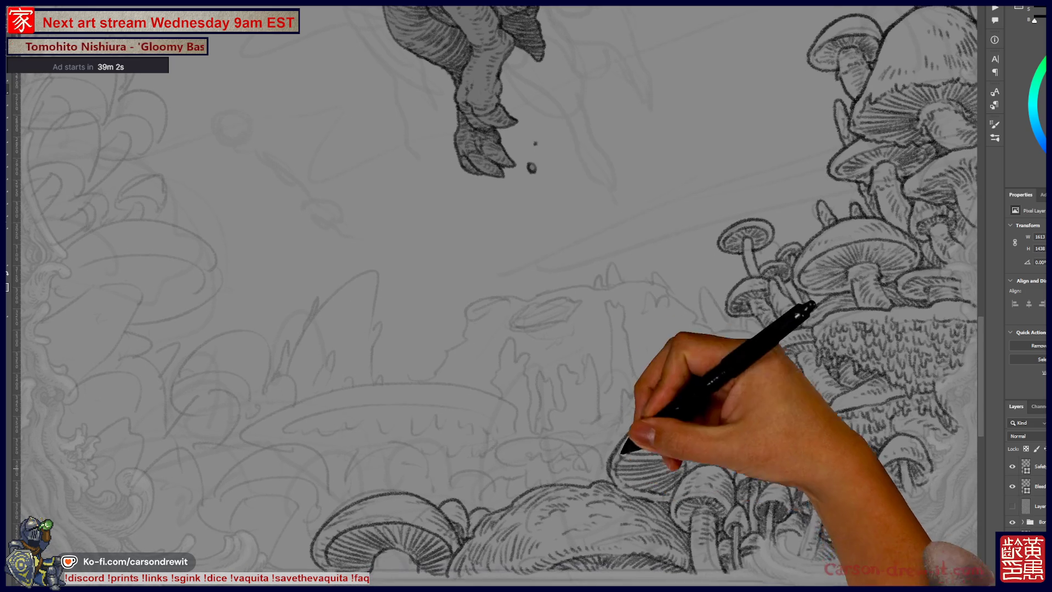
{"action": "mouse_move", "coordinate": [483, 457]}
{"action": "left_mouse_down"}
{"action": "mouse_move", "coordinate": [567, 438]}
{"action": "mouse_move", "coordinate": [597, 446]}
{"action": "mouse_move", "coordinate": [517, 471]}
{"action": "mouse_move", "coordinate": [594, 463]}
{"action": "left_mouse_up"}
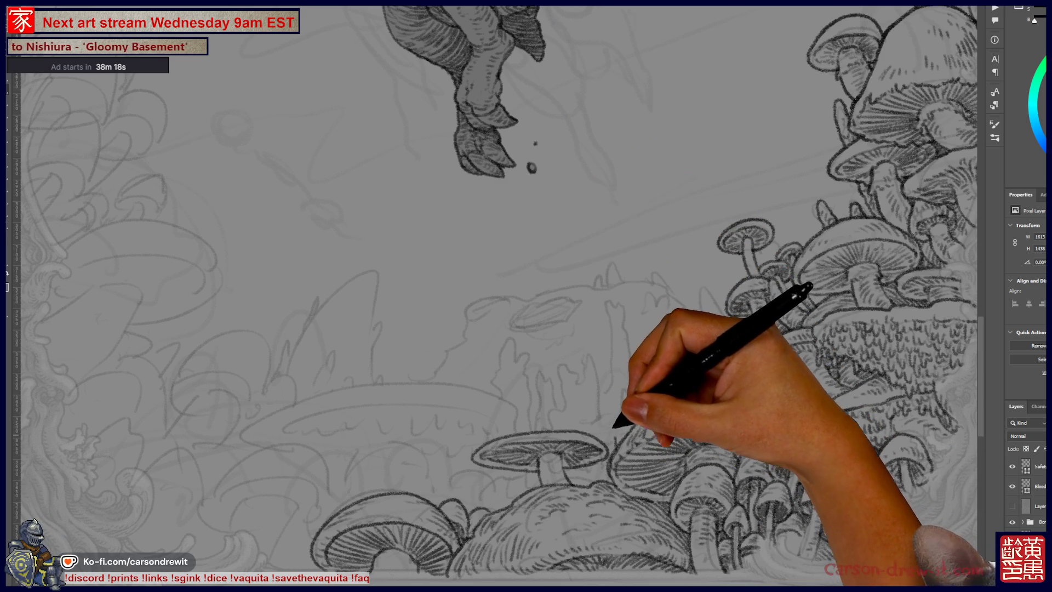
Add tall jagged rock spires with vertical stem lines behind the right-hand mushrooms.
{"action": "mouse_move", "coordinate": [625, 357]}
{"action": "left_mouse_down"}
{"action": "mouse_move", "coordinate": [665, 355]}
{"action": "mouse_move", "coordinate": [656, 377]}
{"action": "left_mouse_up"}
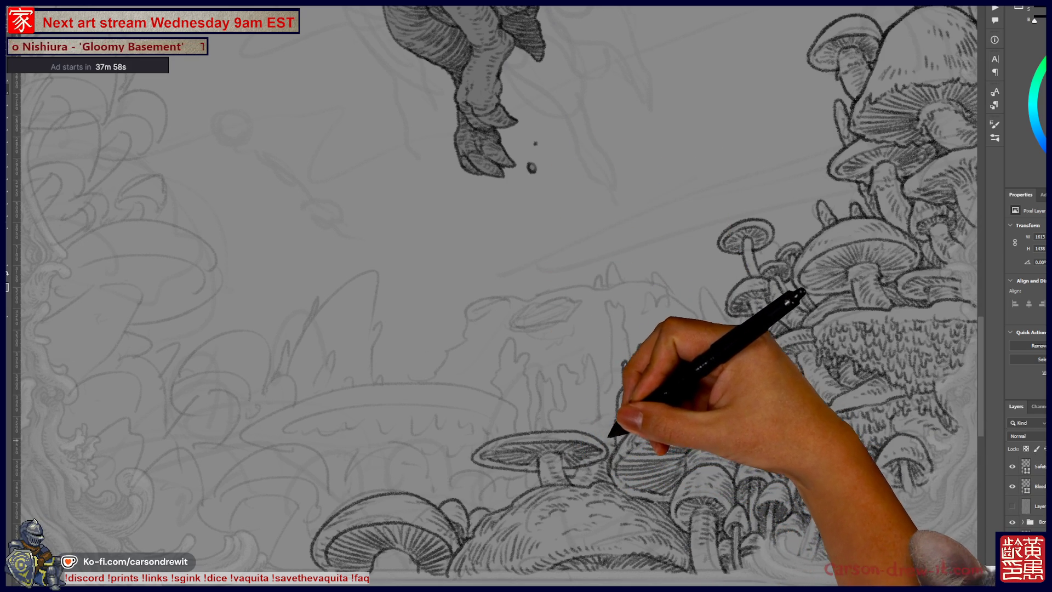
{"action": "mouse_move", "coordinate": [581, 401]}
{"action": "left_mouse_down"}
{"action": "mouse_move", "coordinate": [582, 363]}
{"action": "mouse_move", "coordinate": [593, 359]}
{"action": "left_mouse_up"}
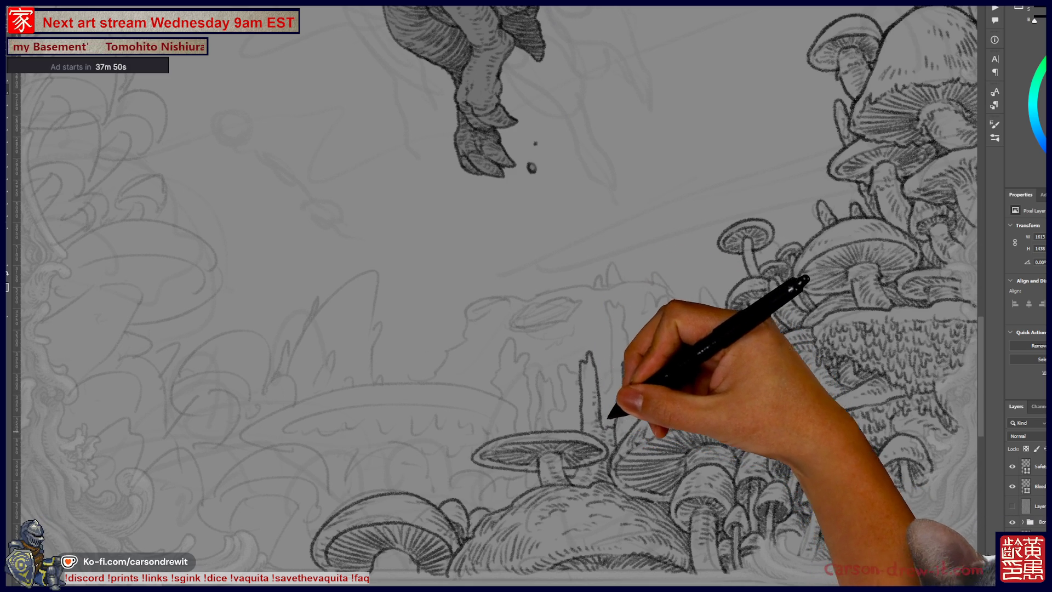
{"action": "mouse_move", "coordinate": [605, 381]}
{"action": "left_mouse_down"}
{"action": "mouse_move", "coordinate": [607, 301]}
{"action": "mouse_move", "coordinate": [625, 307]}
{"action": "mouse_move", "coordinate": [623, 378]}
{"action": "left_mouse_up"}
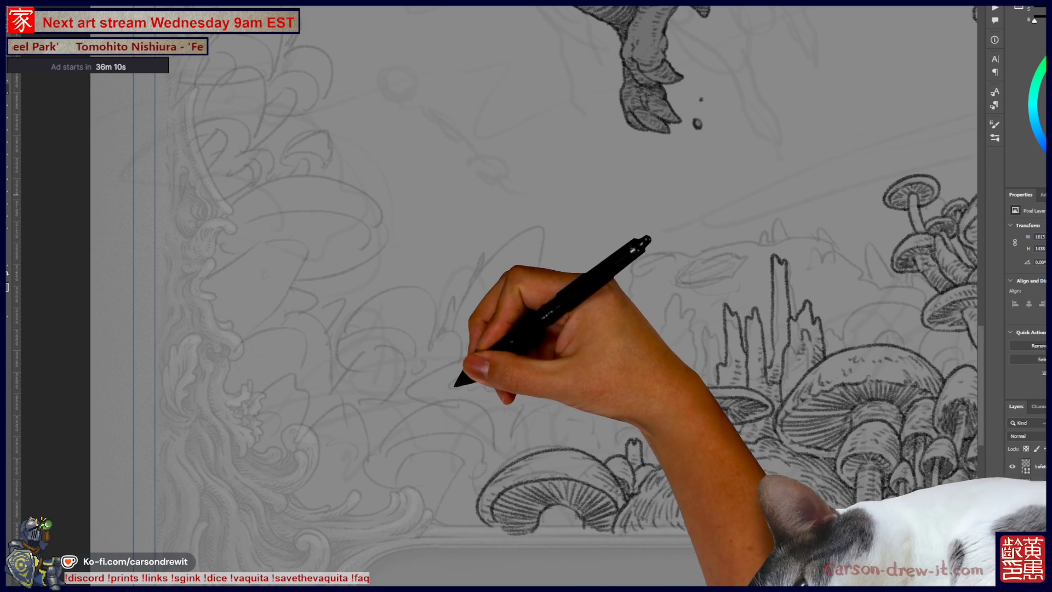
Stroke the top arc, underside and lower rim curve of a broad cap left of the mound.
{"action": "mouse_move", "coordinate": [430, 401]}
{"action": "left_mouse_down"}
{"action": "mouse_move", "coordinate": [420, 383]}
{"action": "mouse_move", "coordinate": [431, 361]}
{"action": "mouse_move", "coordinate": [569, 318]}
{"action": "mouse_move", "coordinate": [639, 329]}
{"action": "mouse_move", "coordinate": [682, 358]}
{"action": "mouse_move", "coordinate": [685, 378]}
{"action": "left_mouse_up"}
{"action": "mouse_move", "coordinate": [430, 395]}
{"action": "left_mouse_down"}
{"action": "mouse_move", "coordinate": [486, 362]}
{"action": "mouse_move", "coordinate": [579, 353]}
{"action": "mouse_move", "coordinate": [651, 364]}
{"action": "mouse_move", "coordinate": [662, 378]}
{"action": "left_mouse_up"}
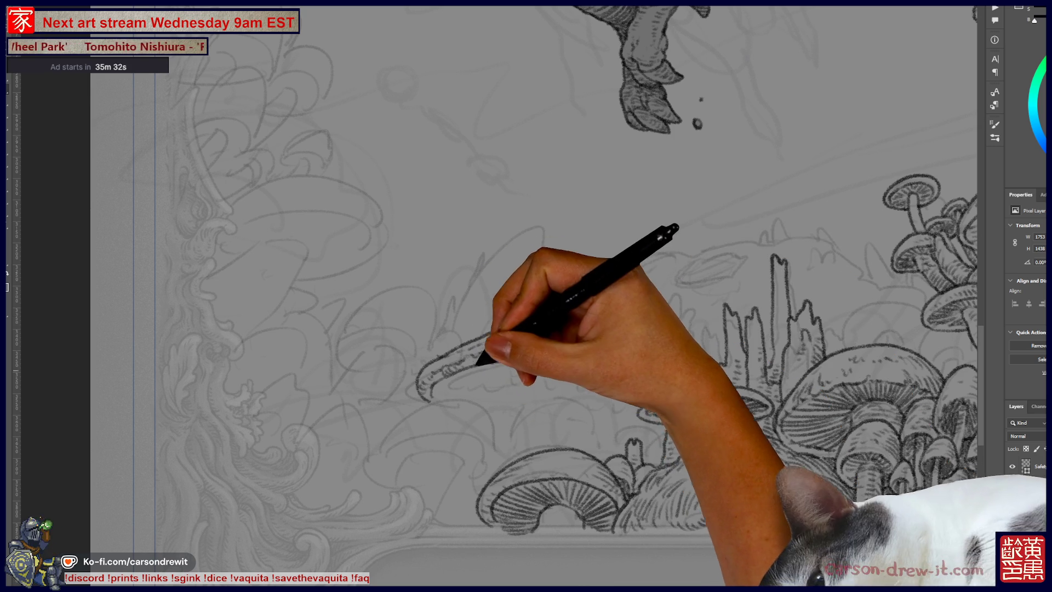
{"action": "mouse_move", "coordinate": [418, 378]}
{"action": "left_mouse_down"}
{"action": "mouse_move", "coordinate": [596, 320]}
{"action": "mouse_move", "coordinate": [581, 357]}
{"action": "left_mouse_up"}
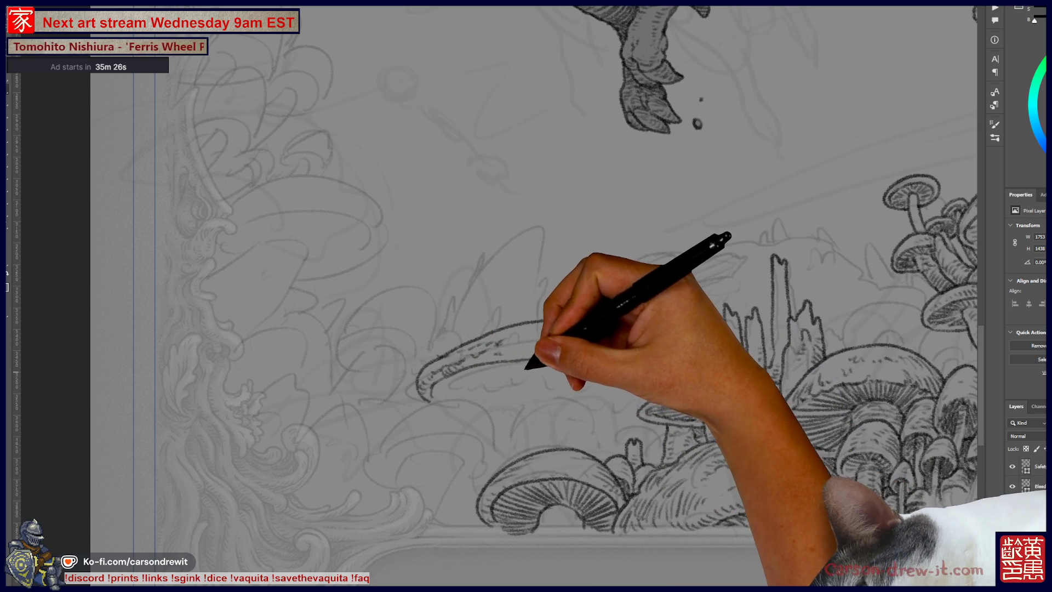
{"action": "left_click_drag", "start_coordinate": [386, 441], "coordinate": [493, 406]}
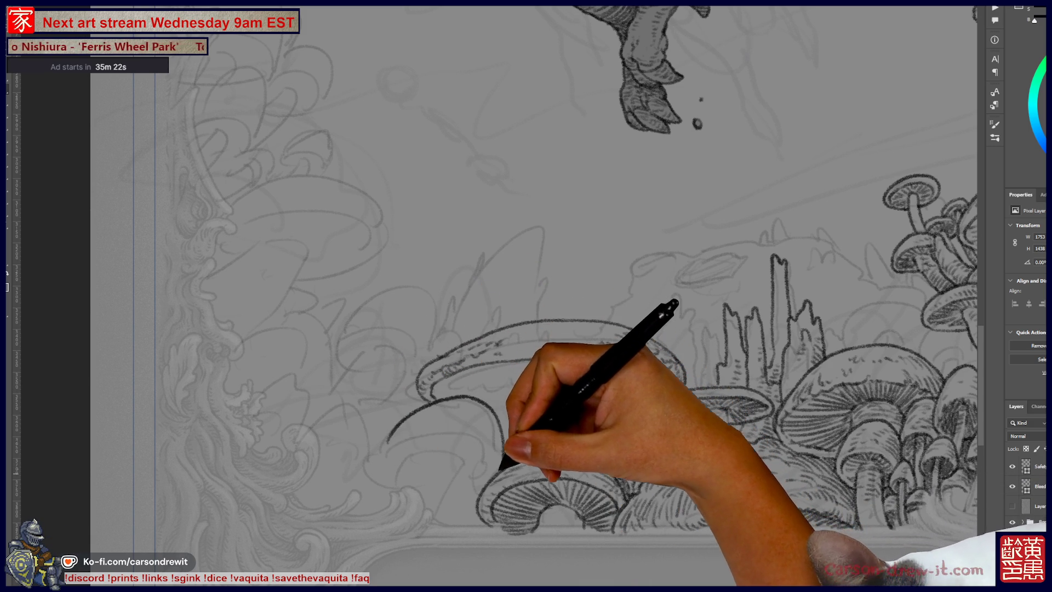
Extend the broad left cap upward and add gilled, stemmed caps beneath it.
{"action": "left_click_drag", "start_coordinate": [384, 460], "coordinate": [460, 345]}
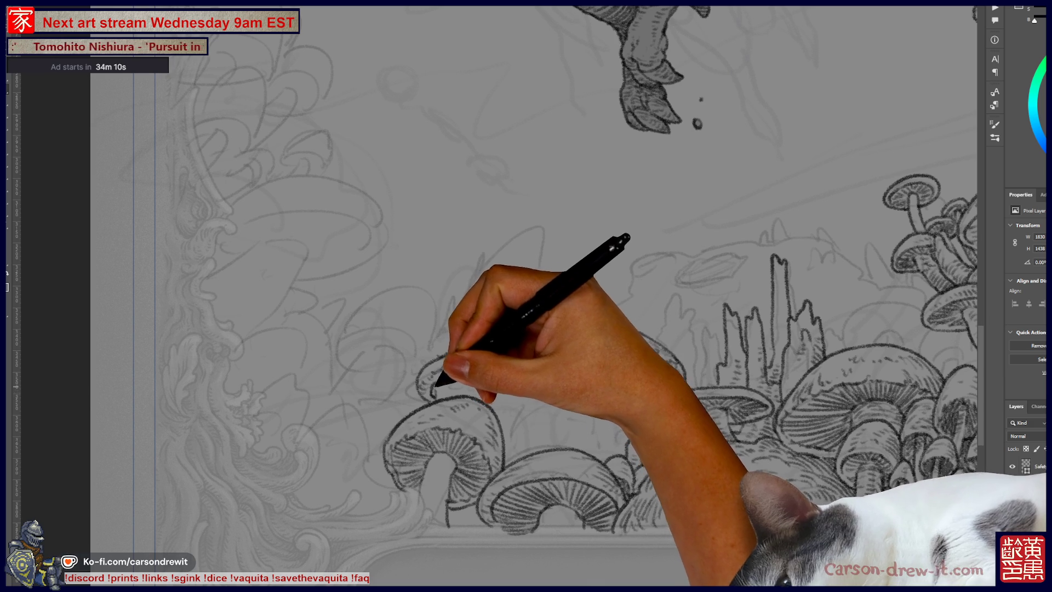
{"action": "left_click_drag", "start_coordinate": [634, 383], "coordinate": [328, 481]}
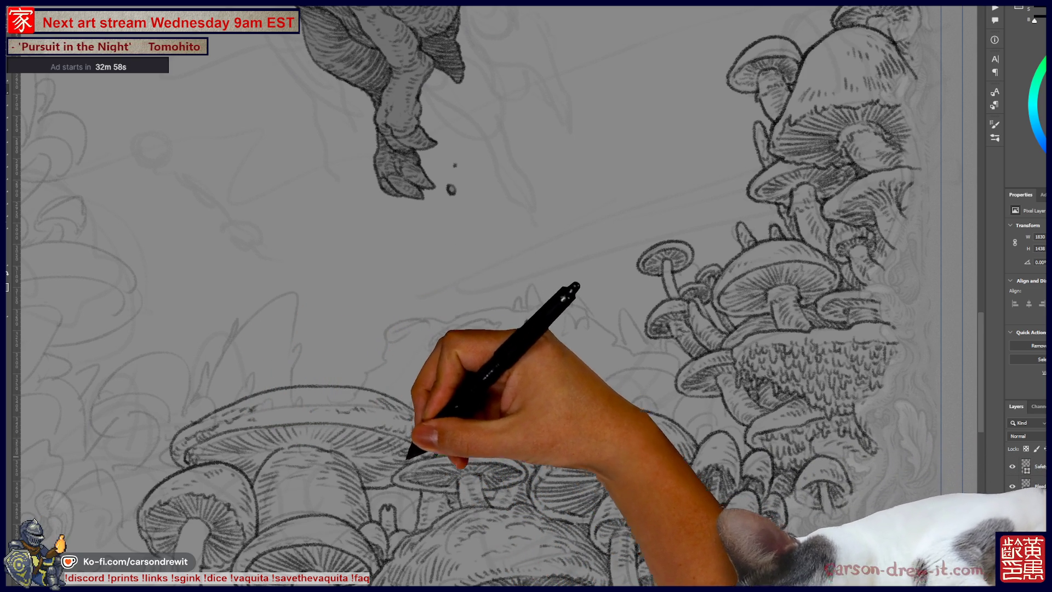
{"action": "left_click_drag", "start_coordinate": [439, 296], "coordinate": [657, 286]}
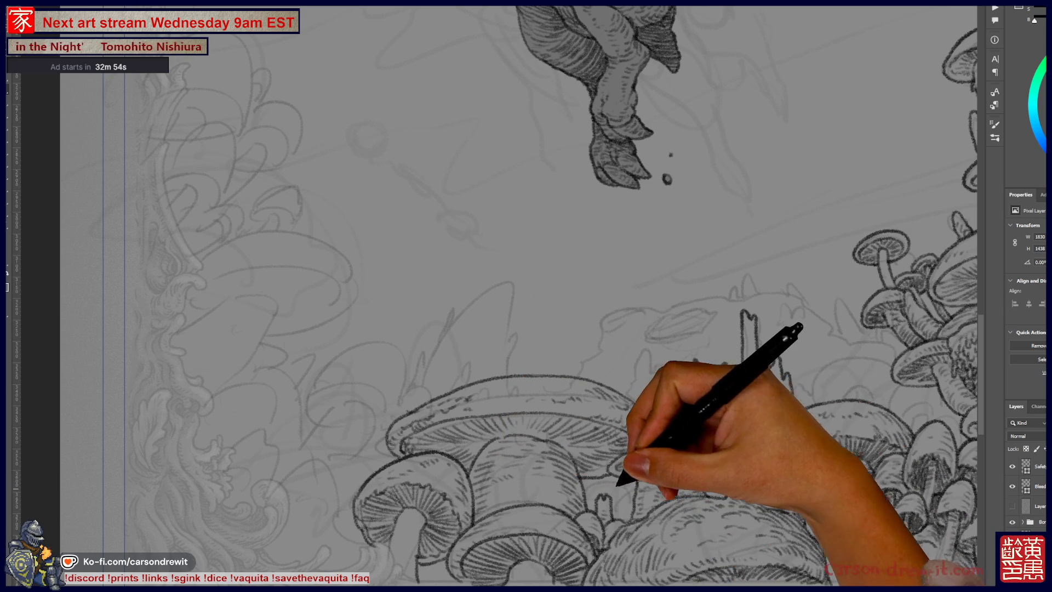
Draw thin grass blades between the mushrooms and small spikes among the rock forms.
{"action": "left_click_drag", "start_coordinate": [493, 296], "coordinate": [470, 324]}
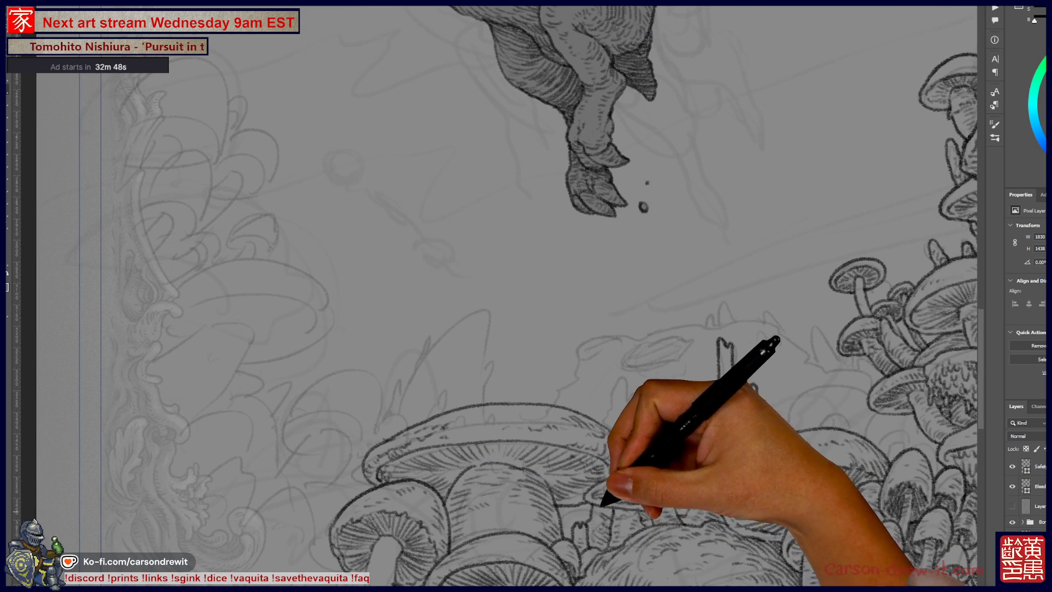
{"action": "mouse_move", "coordinate": [607, 420]}
{"action": "left_mouse_down"}
{"action": "mouse_move", "coordinate": [616, 377]}
{"action": "mouse_move", "coordinate": [630, 404]}
{"action": "left_mouse_up"}
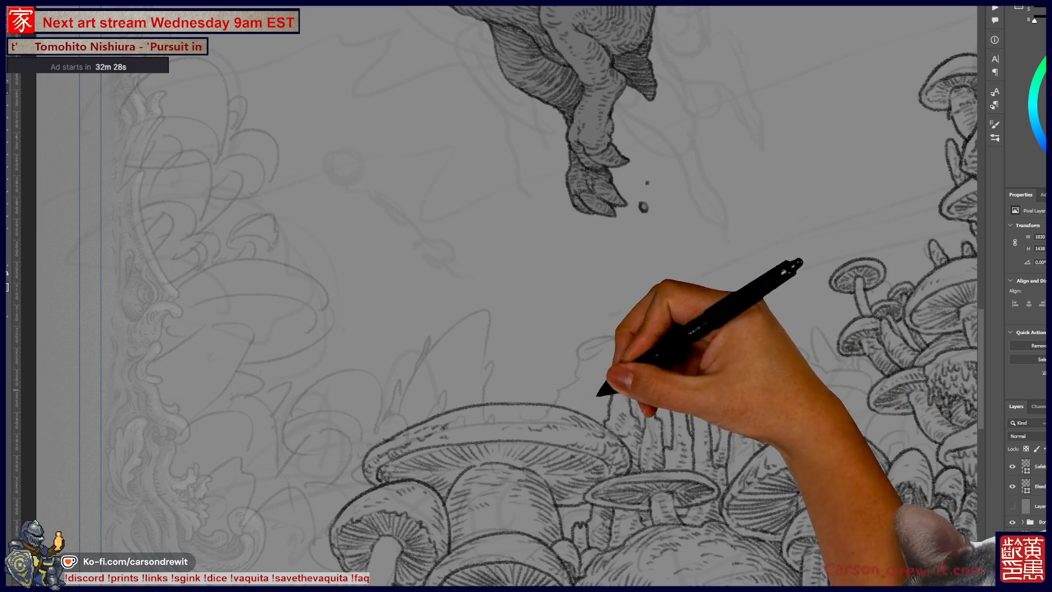
{"action": "left_click_drag", "start_coordinate": [756, 347], "coordinate": [768, 327]}
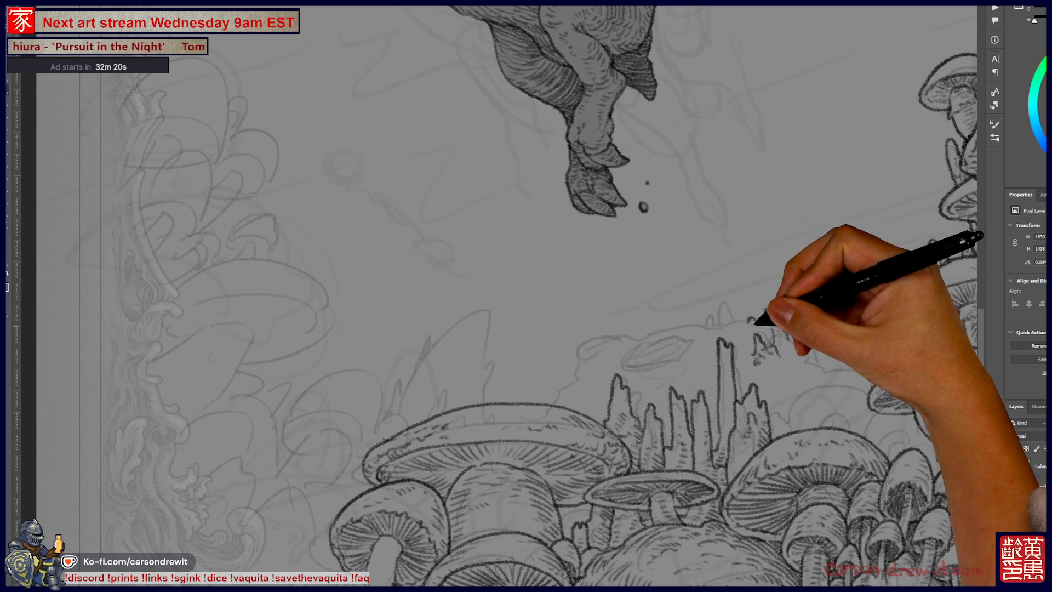
Ink a jagged rocky crest to the right of the tallest spire.
{"action": "left_click_drag", "start_coordinate": [756, 317], "coordinate": [828, 365]}
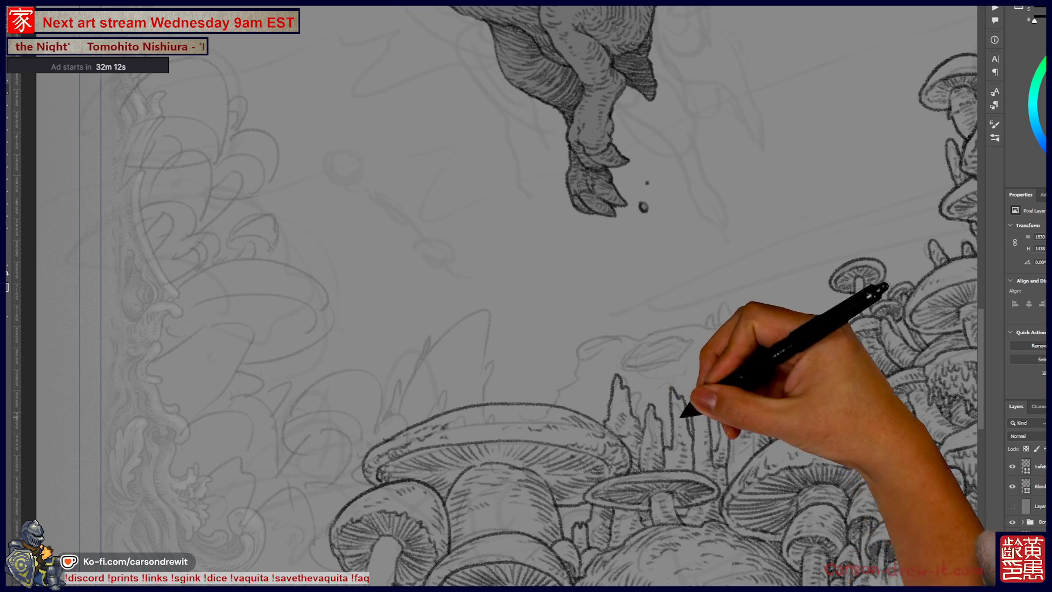
{"action": "left_click_drag", "start_coordinate": [688, 411], "coordinate": [557, 388]}
{"action": "left_click_drag", "start_coordinate": [665, 447], "coordinate": [654, 359]}
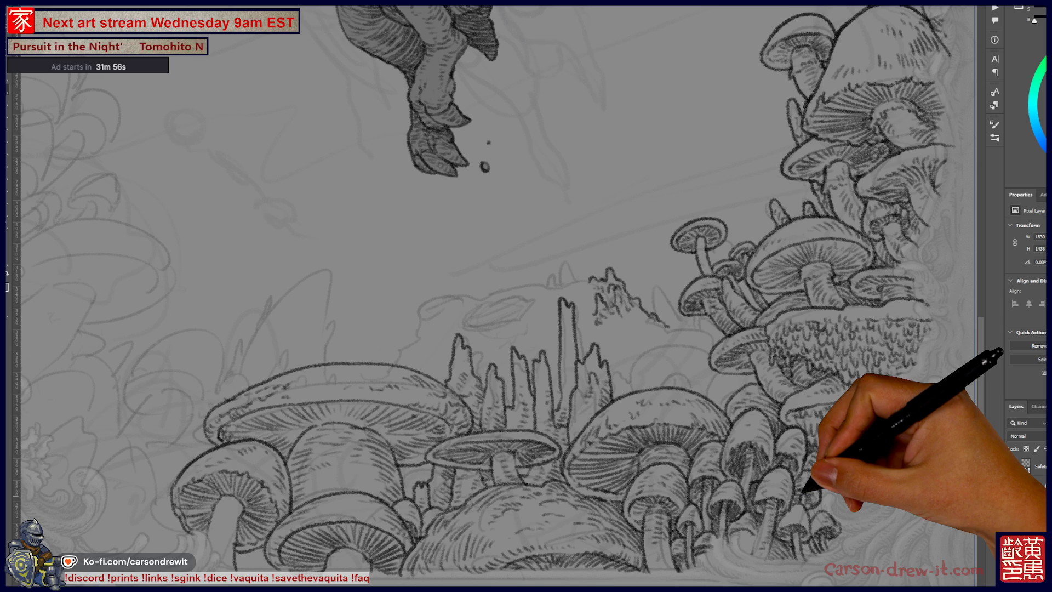
{"action": "left_click_drag", "start_coordinate": [717, 419], "coordinate": [821, 449]}
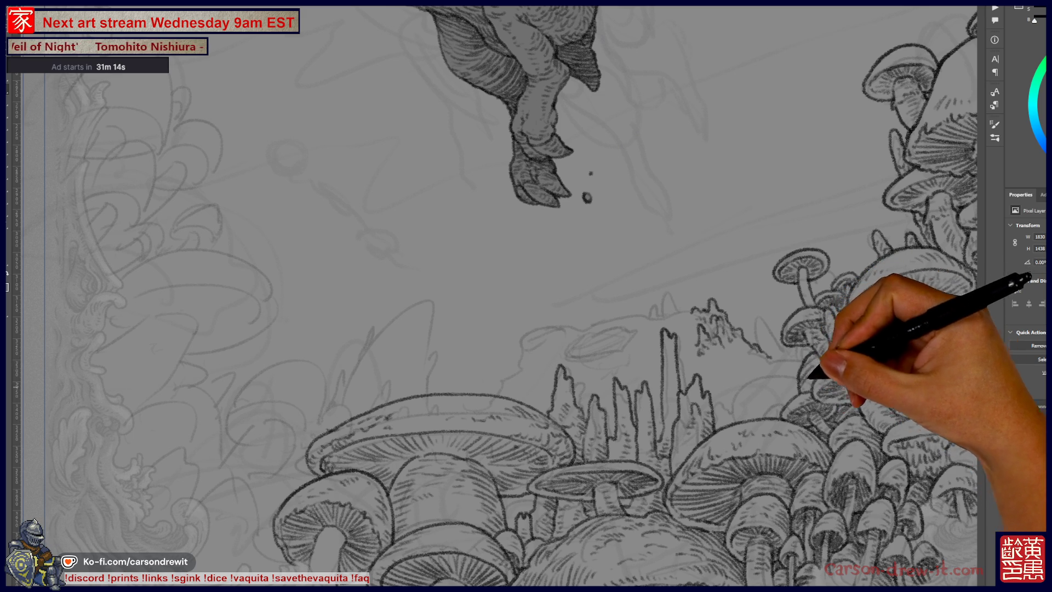
{"action": "scroll", "coordinate": [504, 296], "scroll_direction": "up", "scroll_amount": 2}
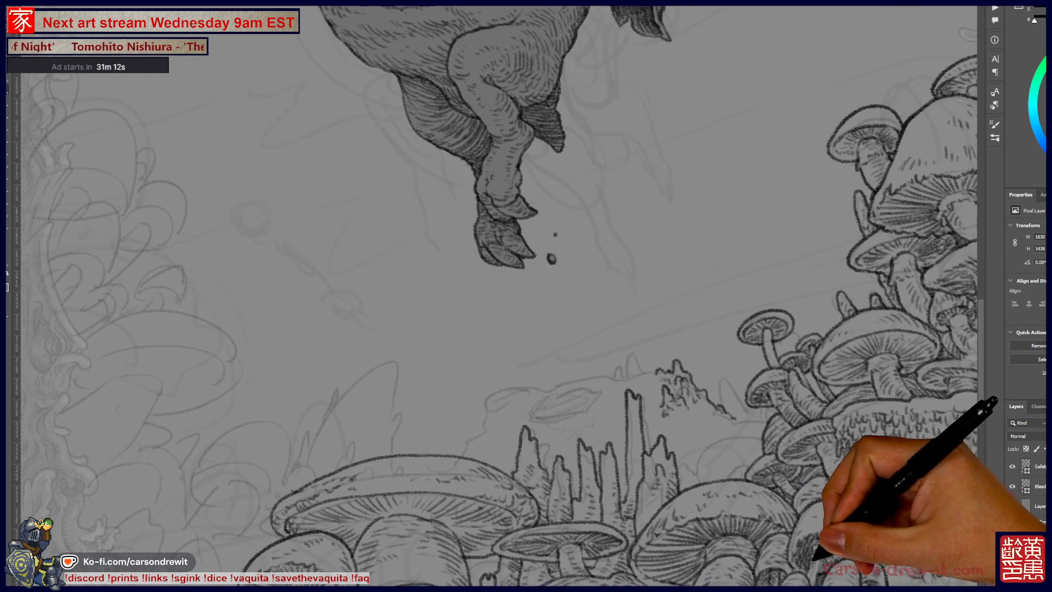